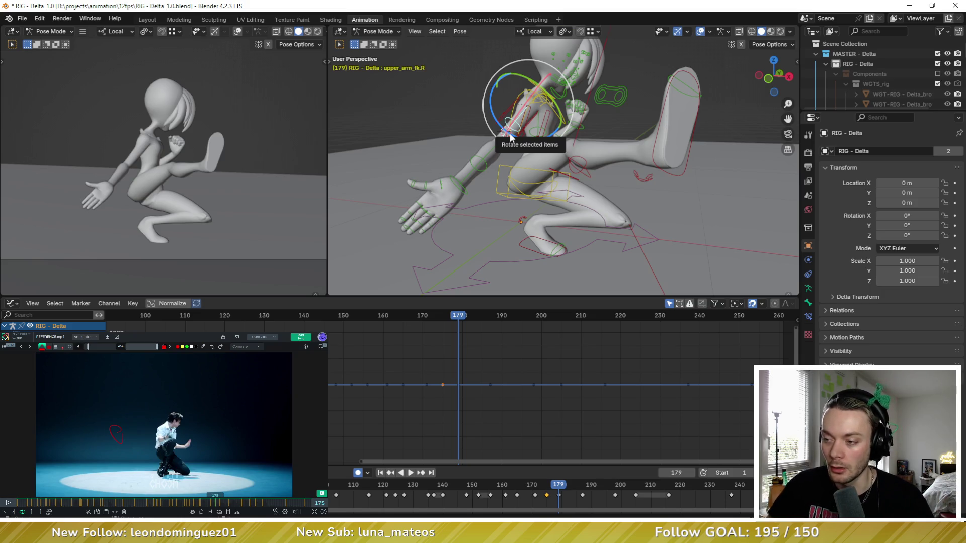
# Rotate the chest control about its local X axis at frame 179 to match the reference
pyautogui.moveTo(510, 136)
pyautogui.mouseDown(button='middle')
pyautogui.moveTo(567, 144)
pyautogui.moveTo(572, 185)
pyautogui.moveTo(594, 150)
pyautogui.mouseUp(button='middle')
pyautogui.scroll(3, 567, 144)
pyautogui.click(571, 185)
pyautogui.press('r')
pyautogui.press('x')
pyautogui.press('x')
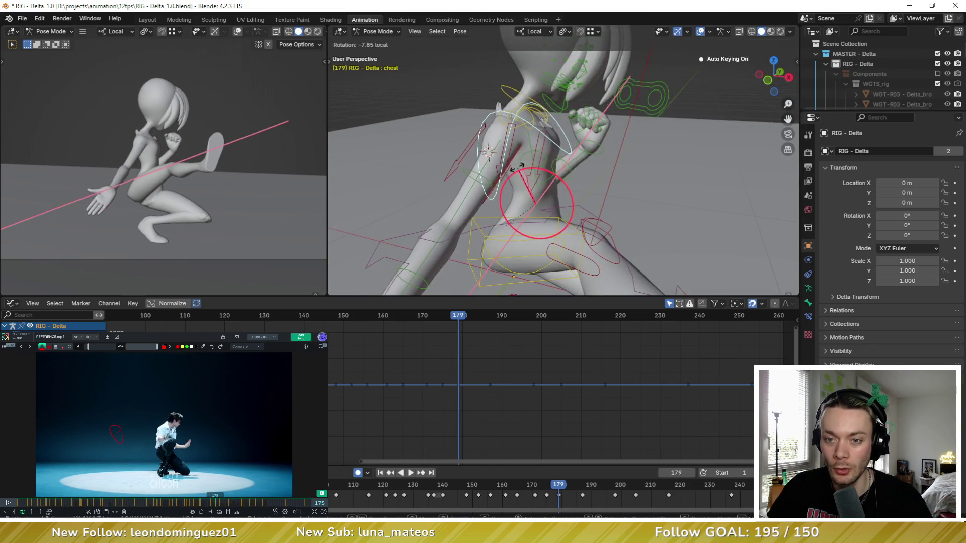
pyautogui.click(515, 166)
pyautogui.moveTo(515, 167); pyautogui.dragTo(525, 144, button='middle')
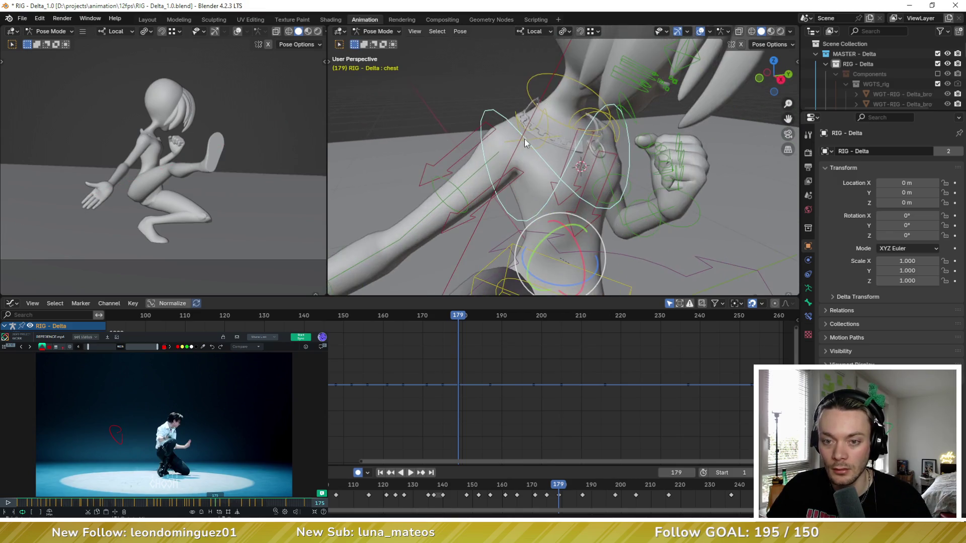
# Rotate shoulder.R about its X axis, flipping between keys 175 and 179 to compare
pyautogui.click(529, 111)
pyautogui.moveTo(533, 110); pyautogui.dragTo(541, 114)
pyautogui.moveTo(540, 113)
pyautogui.mouseDown(button='middle')
pyautogui.moveTo(546, 144)
pyautogui.moveTo(587, 150)
pyautogui.mouseUp(button='middle')
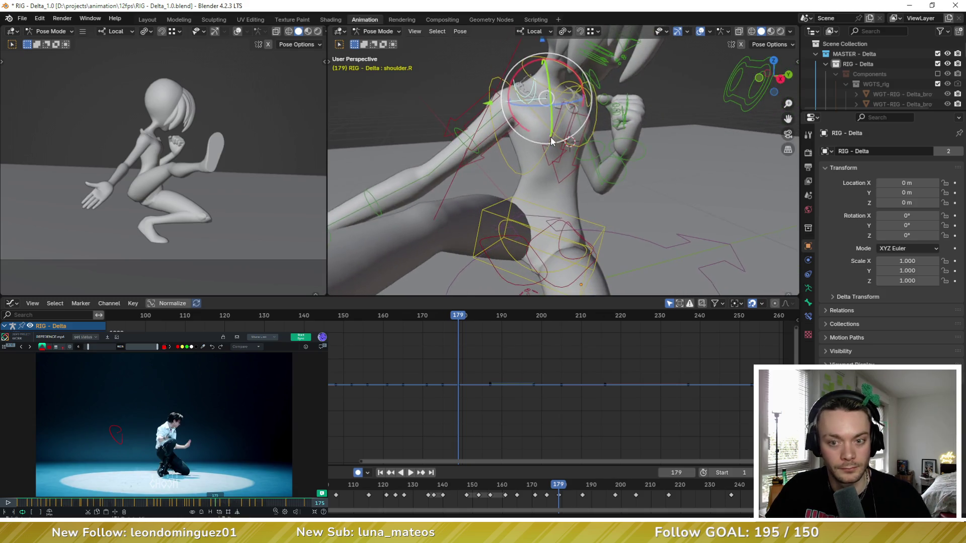
pyautogui.press('Down')
pyautogui.press('Up')
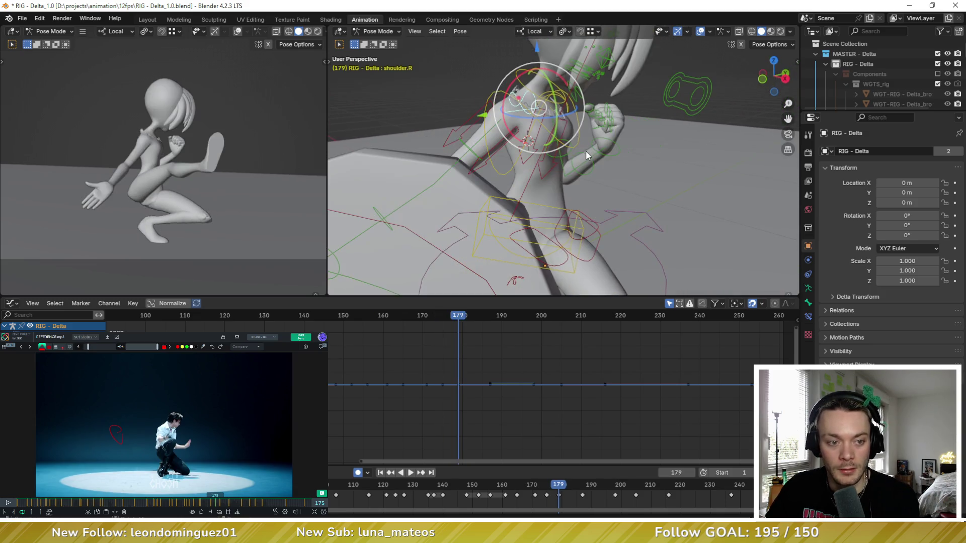
pyautogui.press('Down')
pyautogui.press('Up')
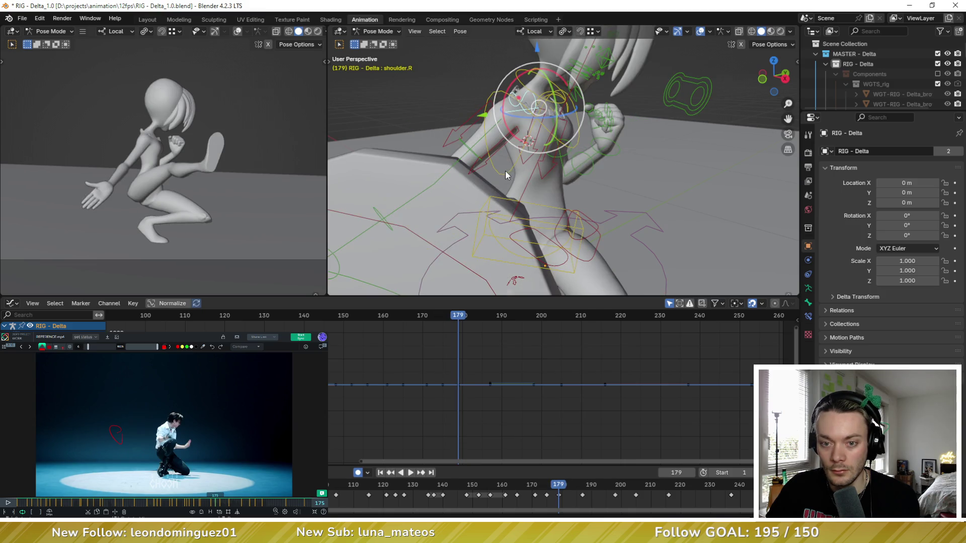
# Review the chest and torso controls, then jump back to the keyframe at 175
pyautogui.click(505, 171)
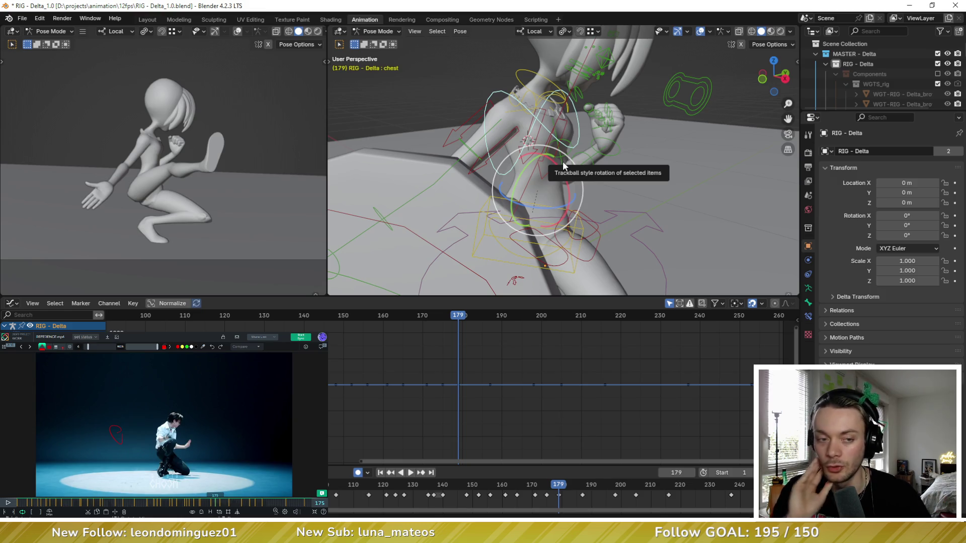
pyautogui.moveTo(563, 161)
pyautogui.mouseDown(button='middle')
pyautogui.moveTo(521, 197)
pyautogui.moveTo(625, 136)
pyautogui.moveTo(695, 174)
pyautogui.moveTo(570, 153)
pyautogui.mouseUp(button='middle')
pyautogui.click(521, 198)
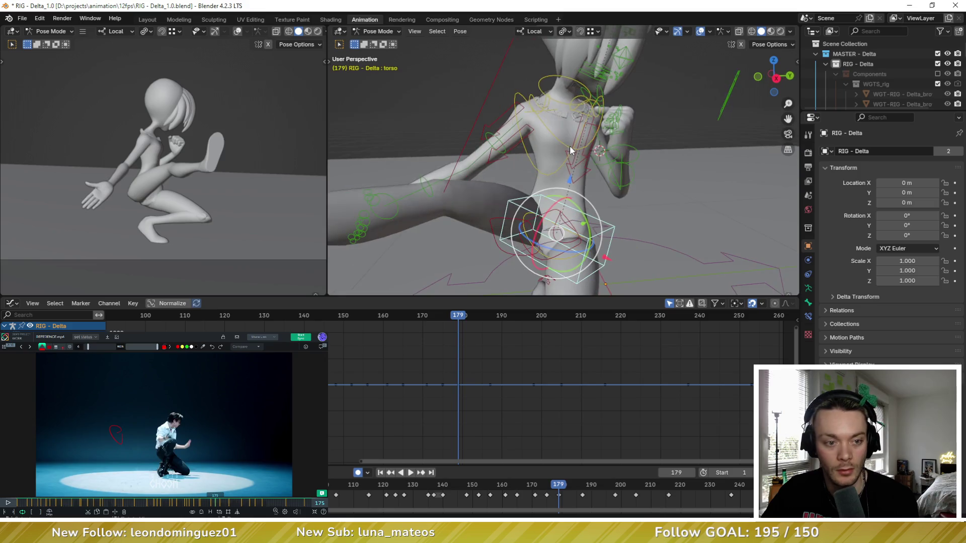
pyautogui.press('Down')
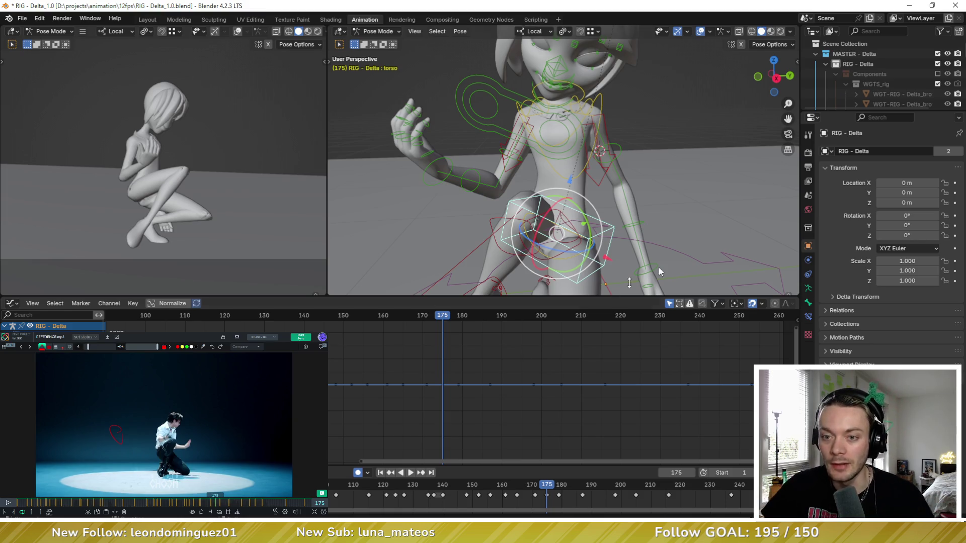
# Raise upper_arm_fk.L outward with the gizmo at frame 175 and maximize the 3D viewport
pyautogui.click(615, 149)
pyautogui.moveTo(619, 151)
pyautogui.mouseDown(button='middle')
pyautogui.moveTo(653, 180)
pyautogui.moveTo(673, 171)
pyautogui.mouseUp(button='middle')
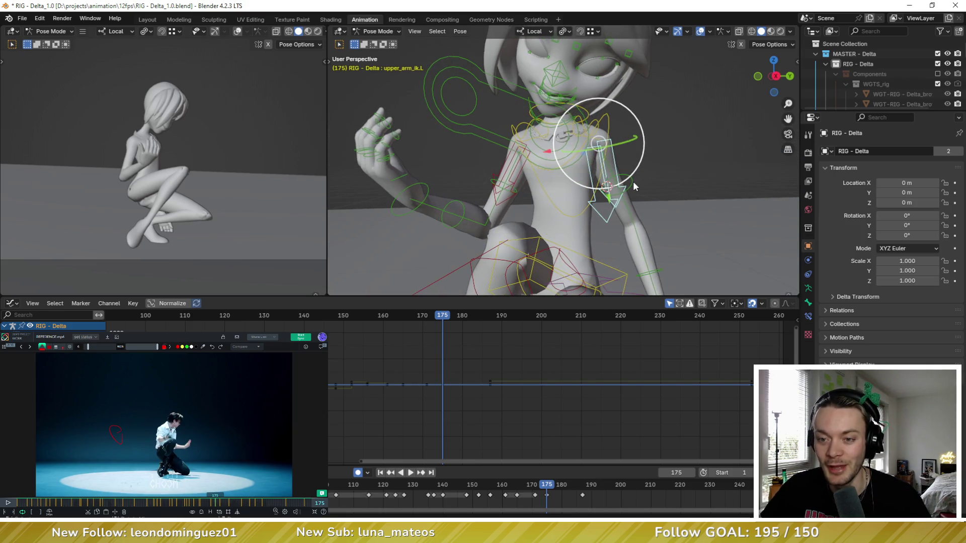
pyautogui.click(612, 125)
pyautogui.moveTo(605, 100); pyautogui.dragTo(553, 101)
pyautogui.moveTo(554, 101); pyautogui.dragTo(528, 129, button='middle')
pyautogui.scroll(3, 528, 128)
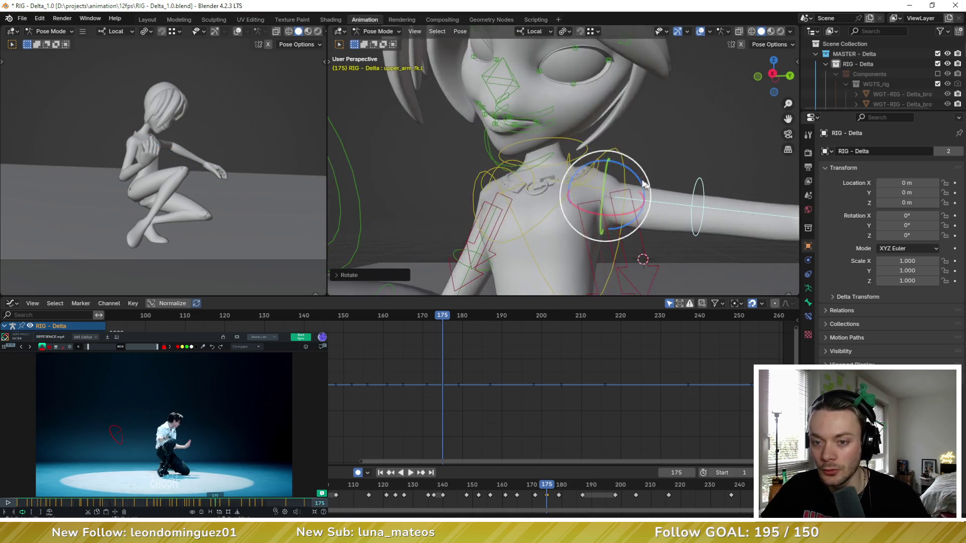
pyautogui.hotkey('ctrl', 'space')
pyautogui.moveTo(578, 166)
pyautogui.mouseDown(button='middle')
pyautogui.moveTo(614, 205)
pyautogui.moveTo(589, 196)
pyautogui.mouseUp(button='middle')
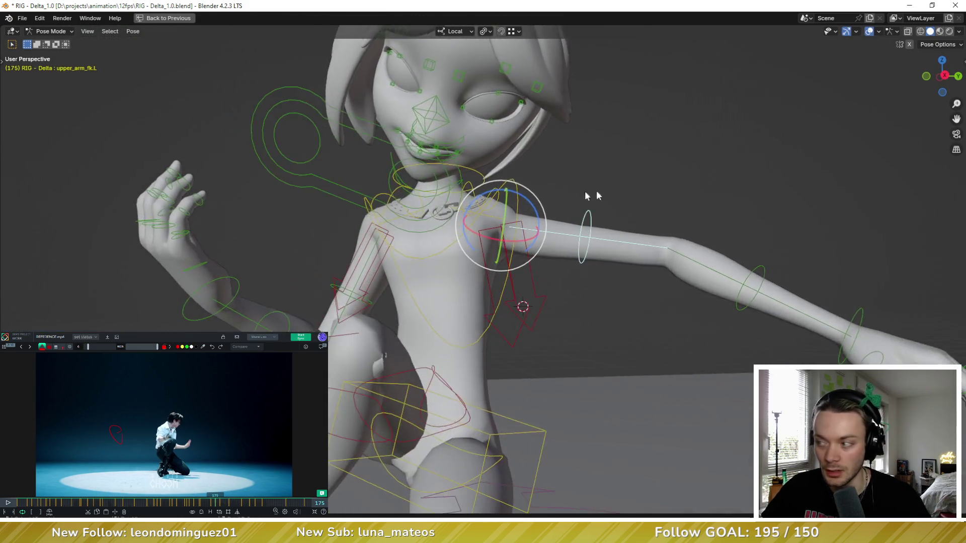
pyautogui.scroll(3, 560, 194)
# Free-rotate upper_arm_fk.L, then twist it about local Z with overlays hidden to check the mesh
pyautogui.press('r')
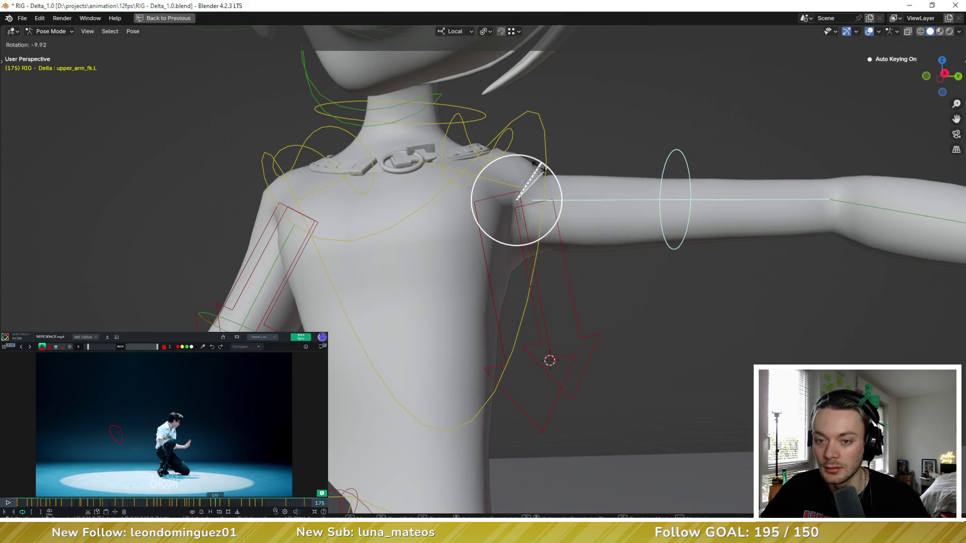
pyautogui.click(533, 167)
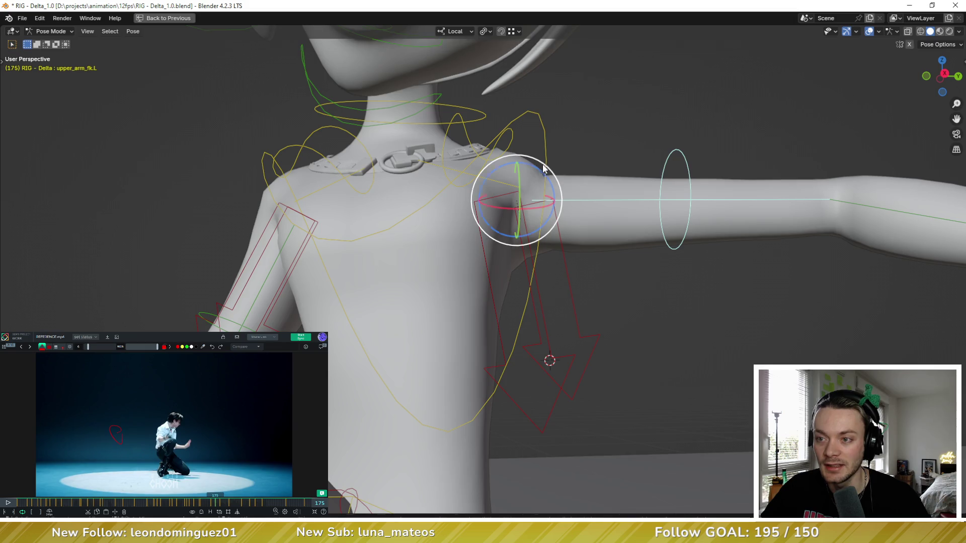
pyautogui.click(870, 31)
pyautogui.press('r')
pyautogui.press('z')
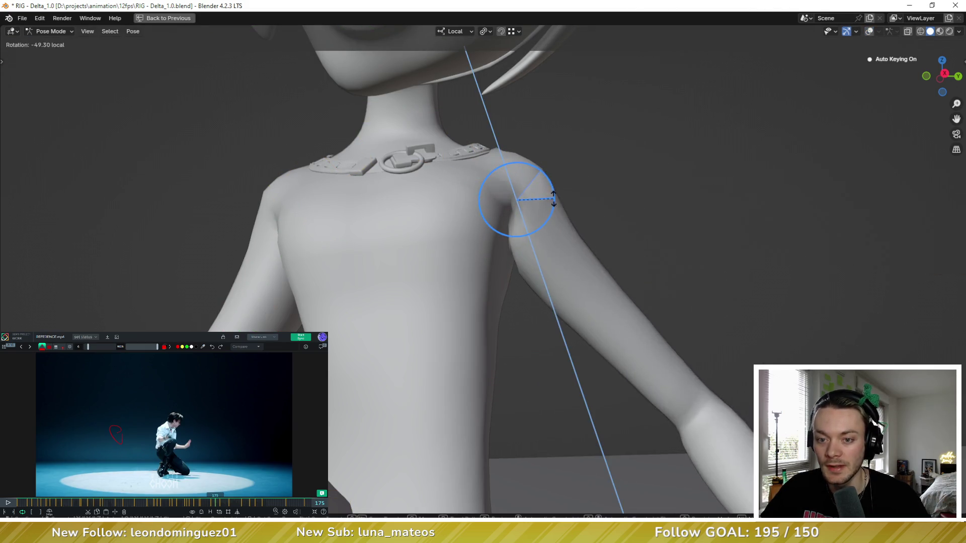
pyautogui.click(537, 168)
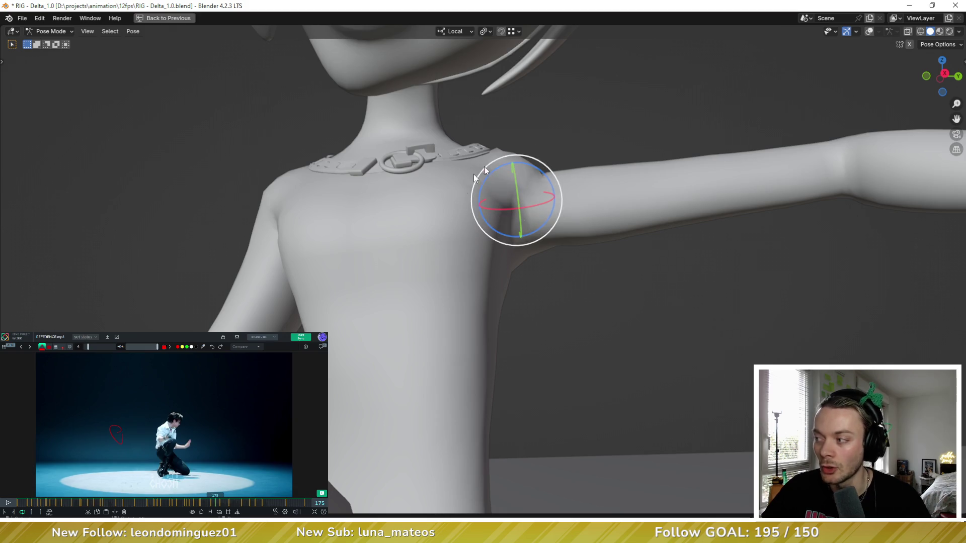
pyautogui.scroll(-5, 585, 172)
pyautogui.scroll(2, 552, 216)
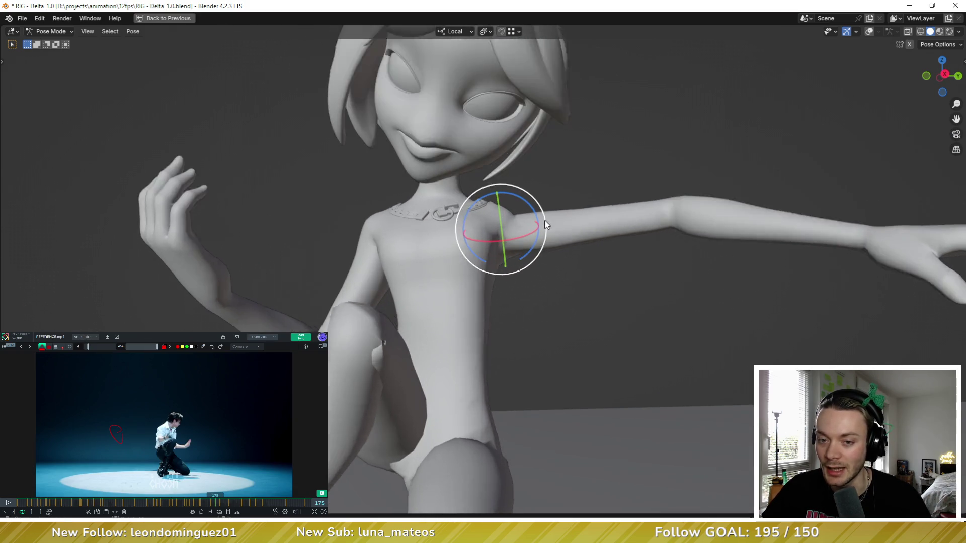
pyautogui.scroll(2, 554, 215)
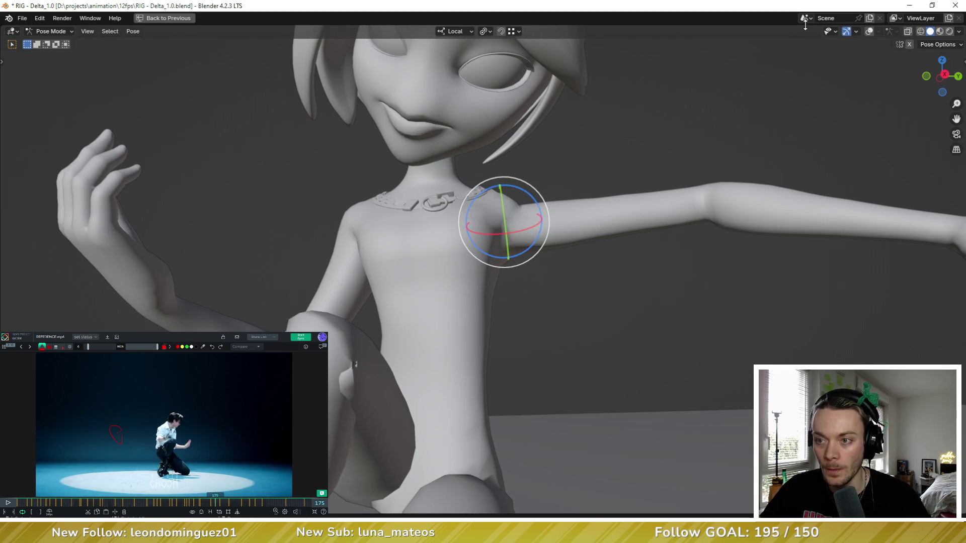
pyautogui.click(872, 31)
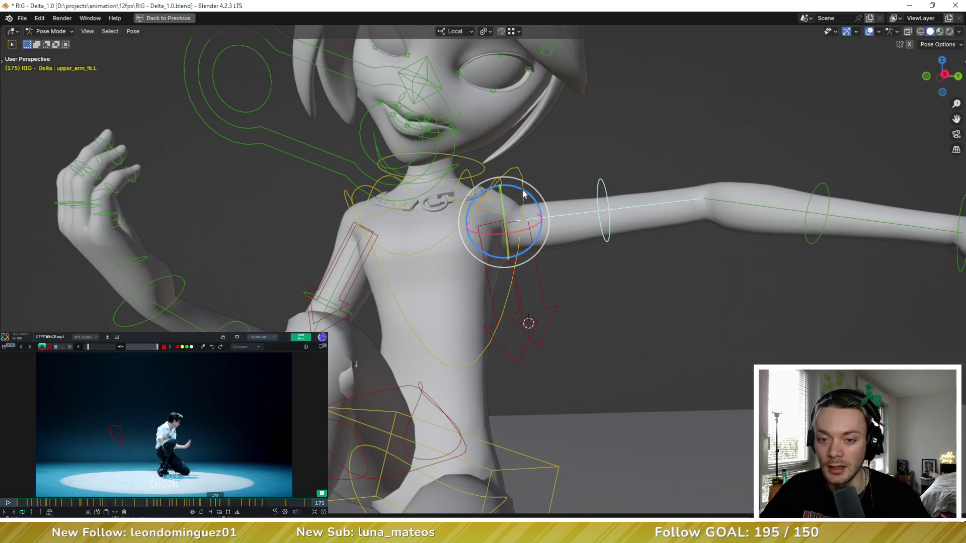
# Swing the left upper arm down, twist and raise it, and tweak shoulder.L with the gizmo
pyautogui.moveTo(528, 196); pyautogui.dragTo(538, 208)
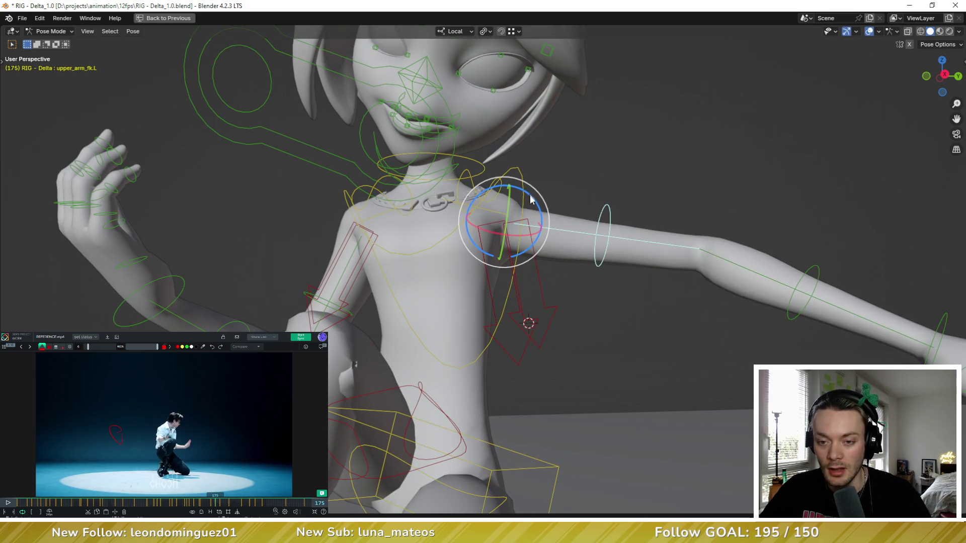
pyautogui.moveTo(528, 198)
pyautogui.mouseDown()
pyautogui.moveTo(498, 198)
pyautogui.moveTo(504, 216)
pyautogui.mouseUp()
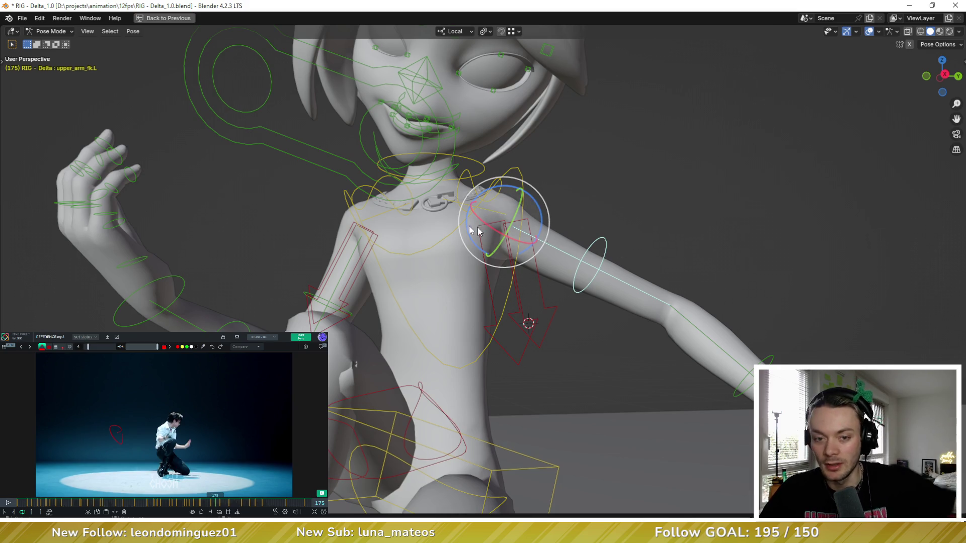
pyautogui.moveTo(501, 190)
pyautogui.mouseDown()
pyautogui.moveTo(473, 193)
pyautogui.moveTo(483, 203)
pyautogui.moveTo(463, 172)
pyautogui.moveTo(552, 140)
pyautogui.mouseUp()
pyautogui.click(437, 201)
pyautogui.click(579, 115)
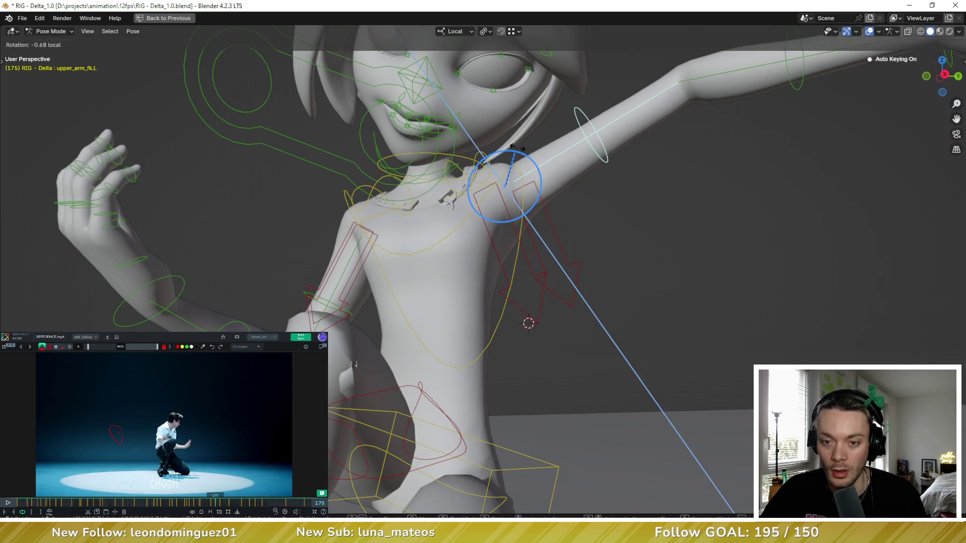
pyautogui.moveTo(551, 140); pyautogui.dragTo(505, 159, button='middle')
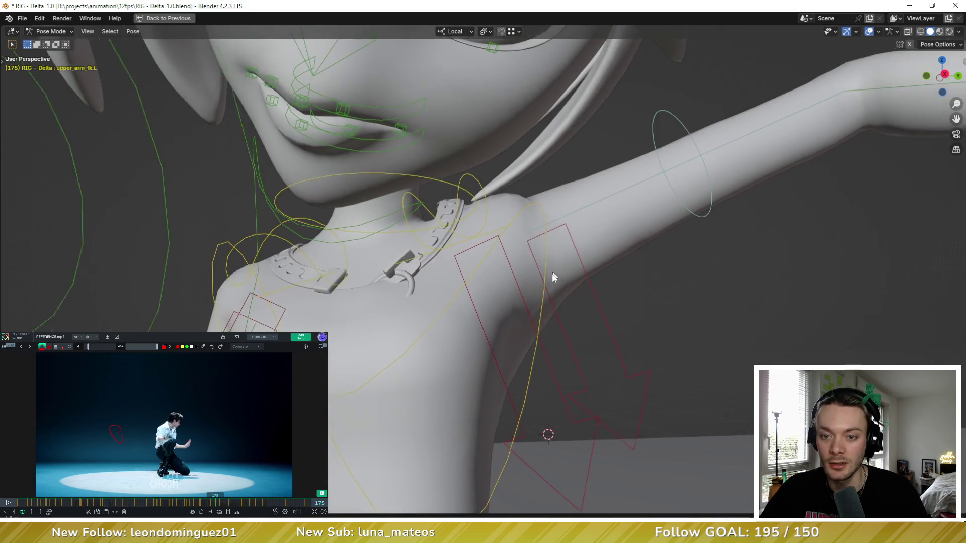
pyautogui.moveTo(561, 113)
pyautogui.mouseDown(button='middle')
pyautogui.moveTo(548, 234)
pyautogui.moveTo(472, 219)
pyautogui.mouseUp(button='middle')
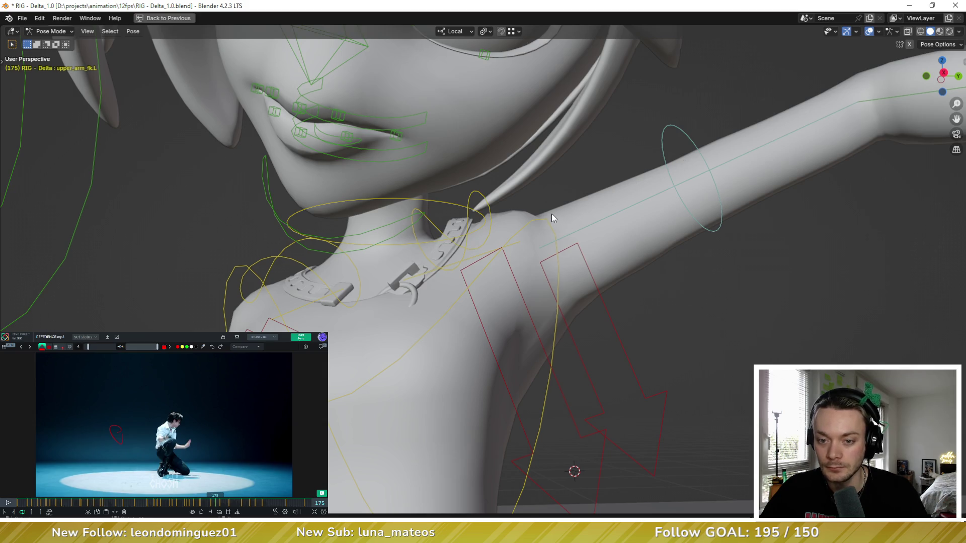
pyautogui.scroll(-4, 552, 218)
pyautogui.scroll(-3, 528, 226)
# Compare arm variants with undo/redo, settle on the arm hanging down, and restore the animation layout
pyautogui.moveTo(515, 236)
pyautogui.mouseDown()
pyautogui.moveTo(534, 248)
pyautogui.moveTo(483, 227)
pyautogui.moveTo(510, 227)
pyautogui.mouseUp()
pyautogui.click(484, 245)
pyautogui.click(522, 236)
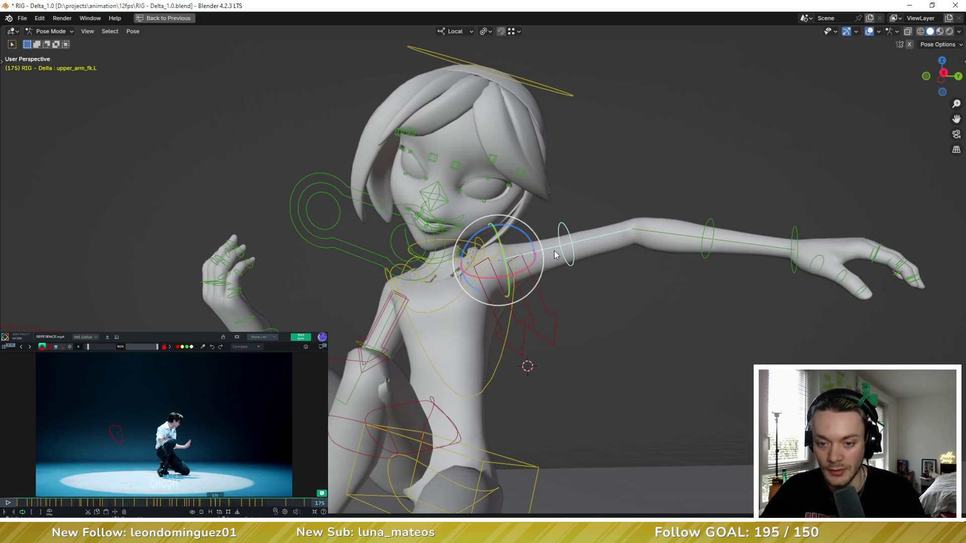
pyautogui.hotkey('ctrl', 'z')
pyautogui.hotkey('ctrl', 'shift', 'z')
pyautogui.hotkey('ctrl', 'shift', 'z')
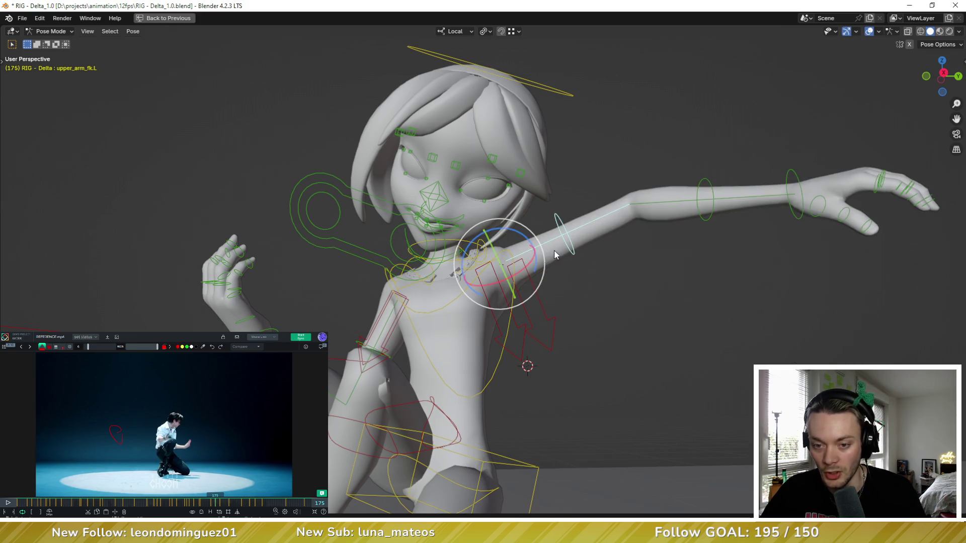
pyautogui.hotkey('ctrl', 'z')
pyautogui.hotkey('ctrl', 'shift', 'z')
pyautogui.hotkey('ctrl', 'z')
pyautogui.hotkey('ctrl', 'z')
pyautogui.hotkey('ctrl', 'shift', 'z')
pyautogui.hotkey('ctrl', 'shift', 'z')
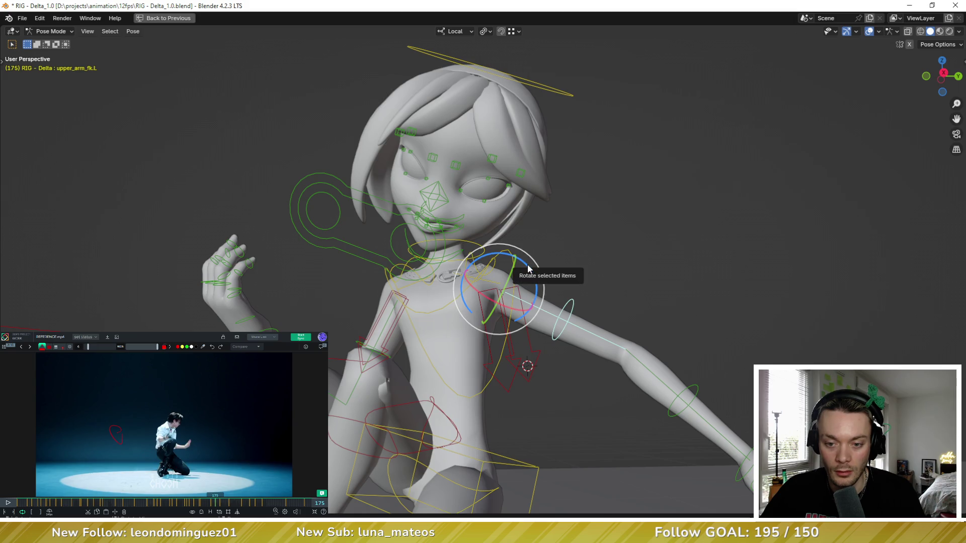
pyautogui.hotkey('ctrl', 'z')
pyautogui.moveTo(641, 246)
pyautogui.mouseDown(button='middle')
pyautogui.moveTo(638, 225)
pyautogui.moveTo(592, 233)
pyautogui.mouseUp(button='middle')
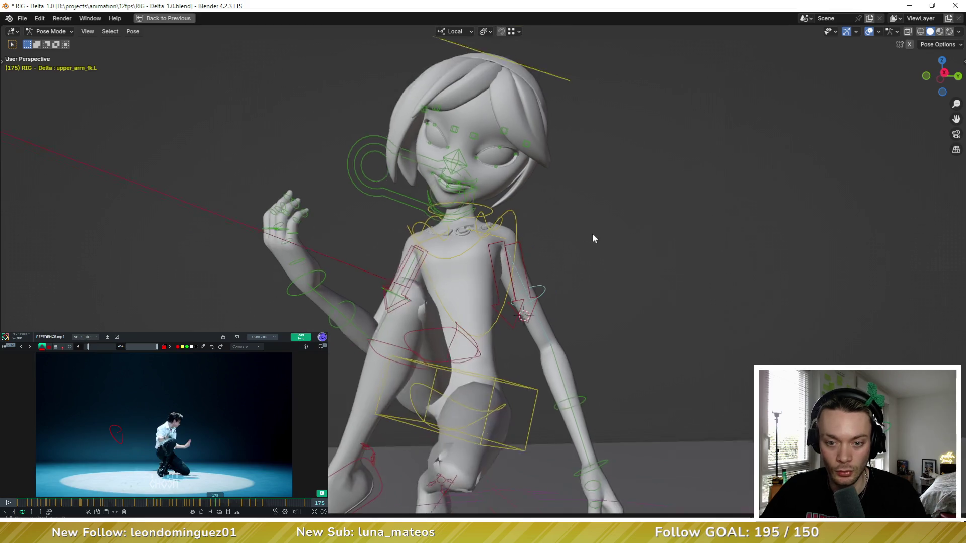
pyautogui.hotkey('ctrl', 'space')
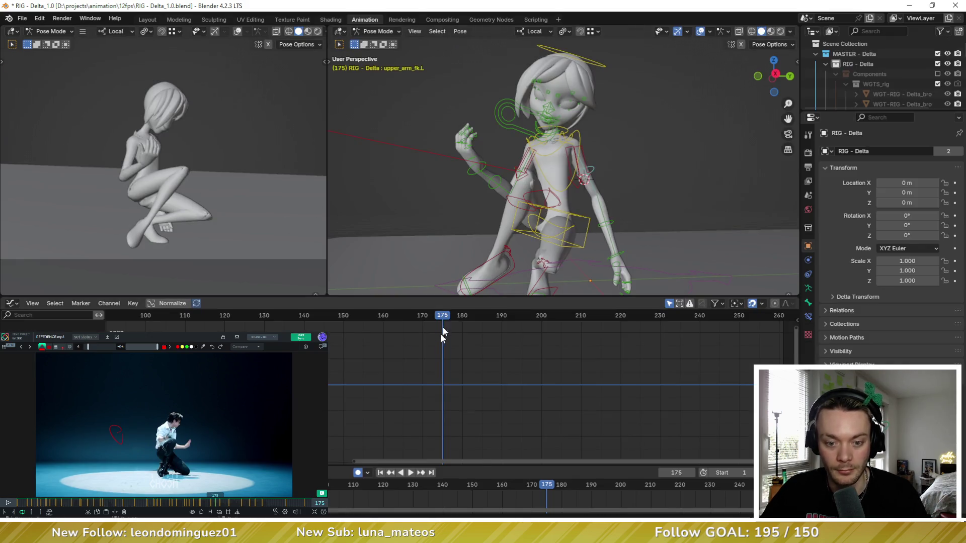
# Zoom onto Delta's upper torso and maximize the 3D view for a frontal look at the collar
pyautogui.moveTo(548, 221); pyautogui.dragTo(568, 154, button='middle')
pyautogui.scroll(4, 567, 155)
pyautogui.scroll(2, 636, 173)
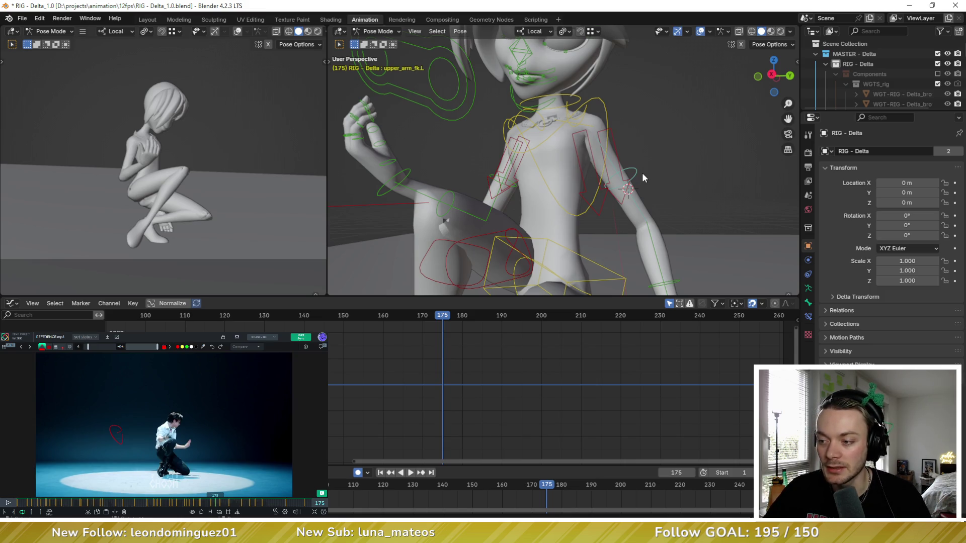
pyautogui.scroll(2, 642, 173)
pyautogui.scroll(2, 596, 154)
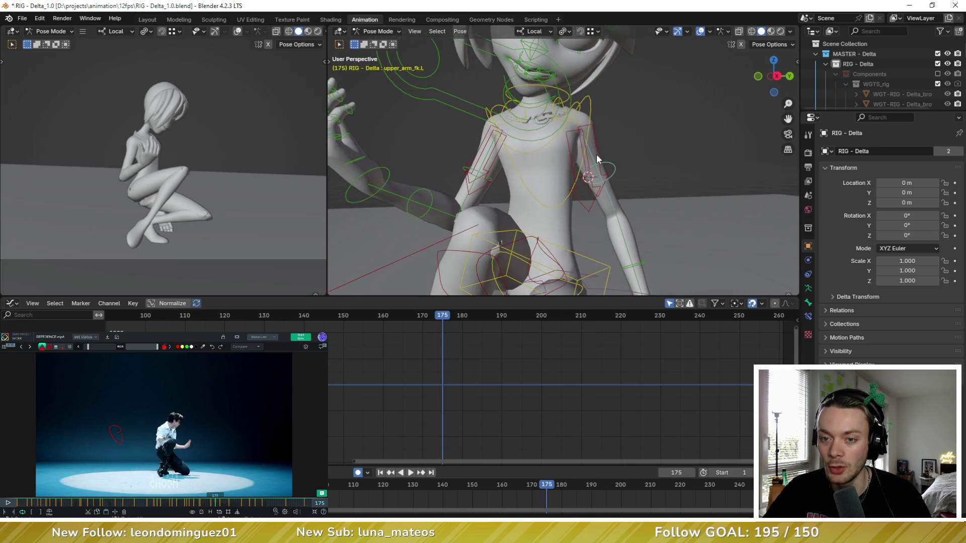
pyautogui.hotkey('ctrl', 'space')
pyautogui.moveTo(531, 155); pyautogui.dragTo(586, 194, button='middle')
pyautogui.scroll(3, 610, 173)
pyautogui.scroll(-2, 595, 212)
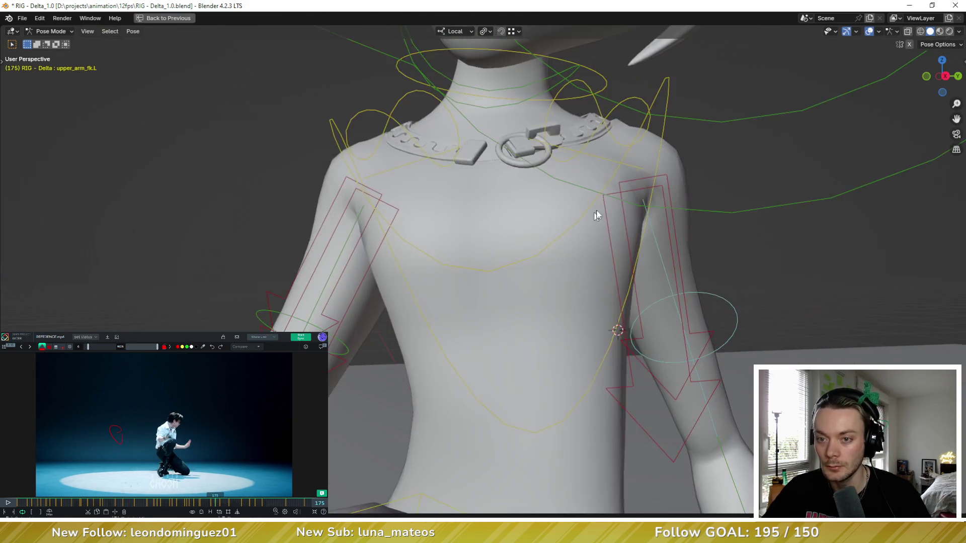
pyautogui.scroll(1, 637, 229)
# Orbit around the collar and shoulders, then leave the maximized view for the Animation layout
pyautogui.moveTo(636, 229); pyautogui.dragTo(626, 227, button='middle')
pyautogui.scroll(1, 649, 231)
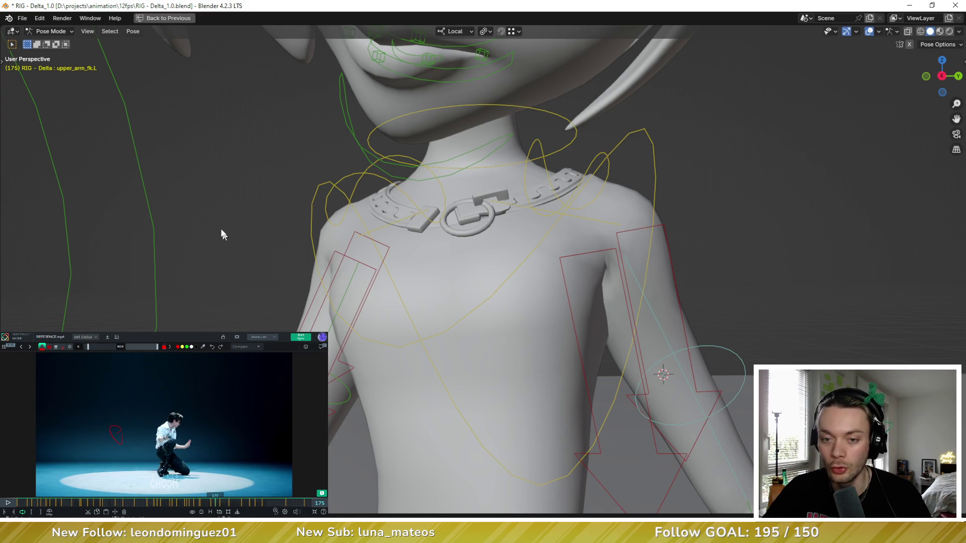
pyautogui.moveTo(642, 261); pyautogui.dragTo(626, 233, button='middle')
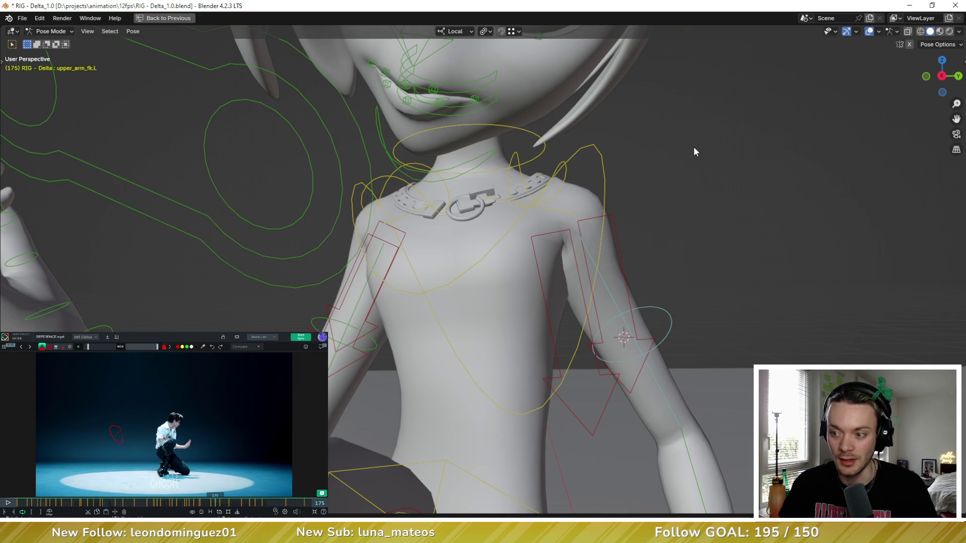
pyautogui.hotkey('ctrl', 'space')
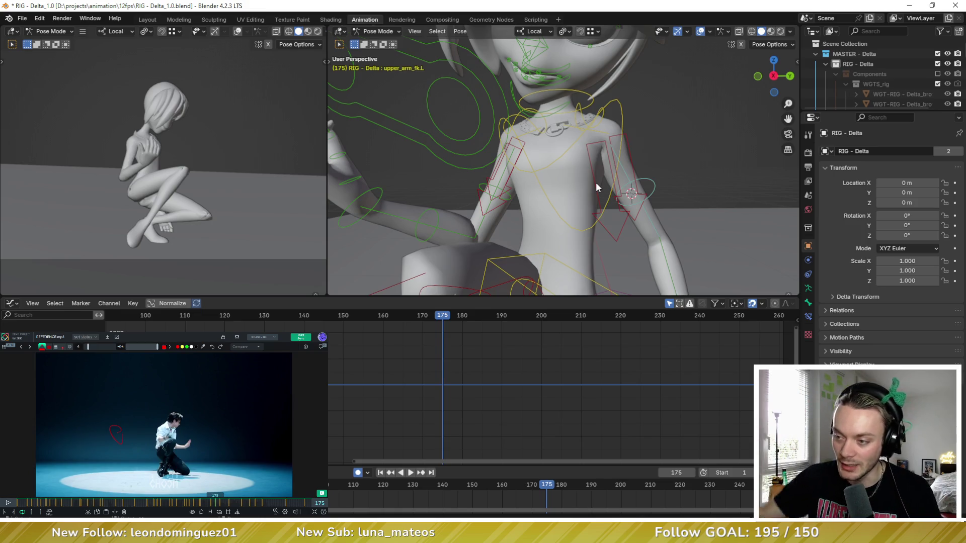
pyautogui.moveTo(596, 189); pyautogui.dragTo(629, 189, button='middle')
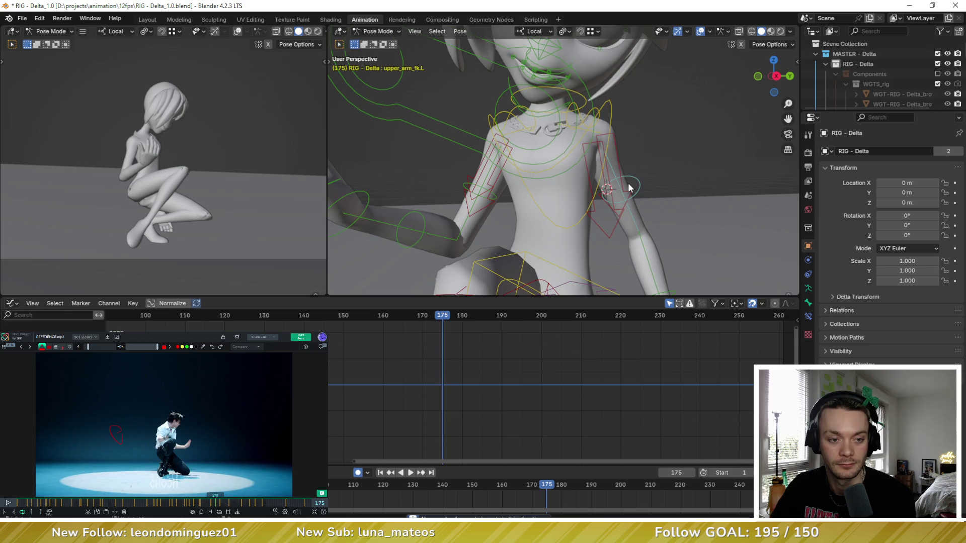
pyautogui.press('a')
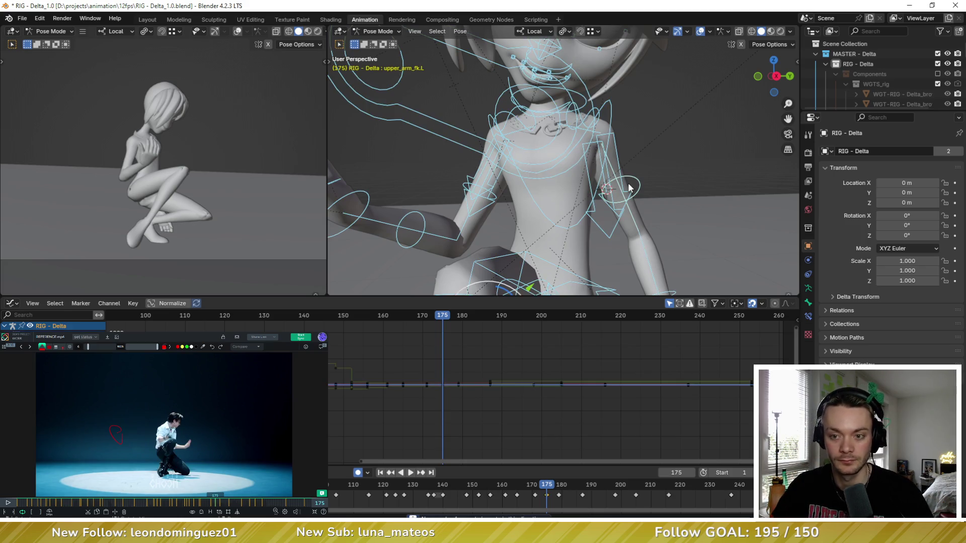
pyautogui.hotkey('alt', 'r')
pyautogui.hotkey('ctrl', 'z')
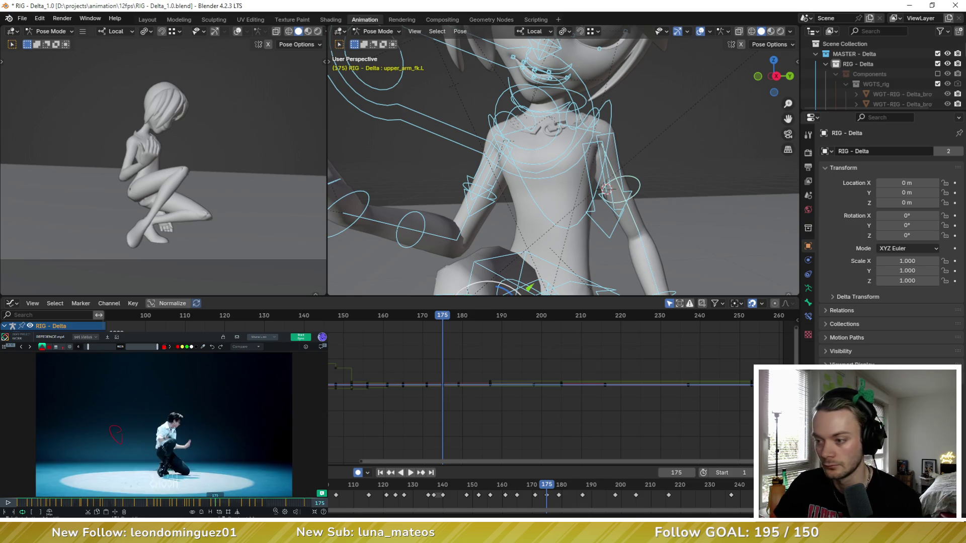
pyautogui.press('Down')
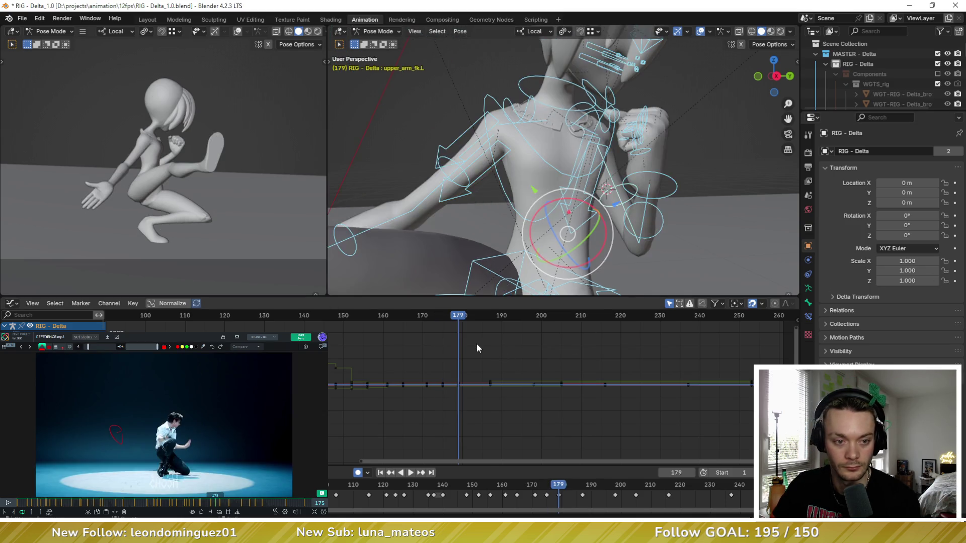
pyautogui.press('Up')
pyautogui.press('Down')
pyautogui.press('Up')
pyautogui.scroll(-2, 664, 218)
pyautogui.scroll(2, 665, 218)
pyautogui.click(619, 204)
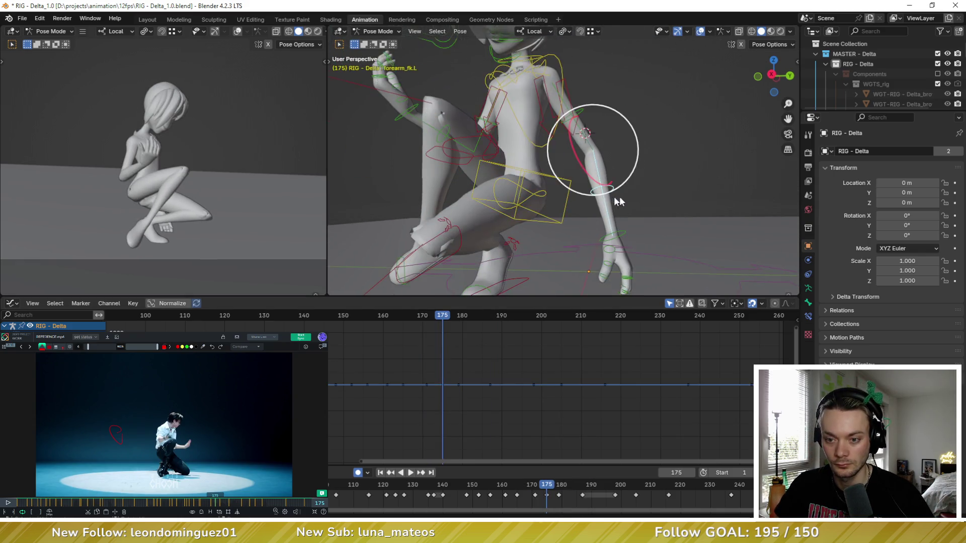
# Blend the left hand control toward its neighbouring key with the breakdowner at frame 175
pyautogui.keyDown('shift'); pyautogui.moveTo(621, 205); pyautogui.dragTo(636, 173, button='middle'); pyautogui.keyUp('shift')
pyautogui.click(604, 200)
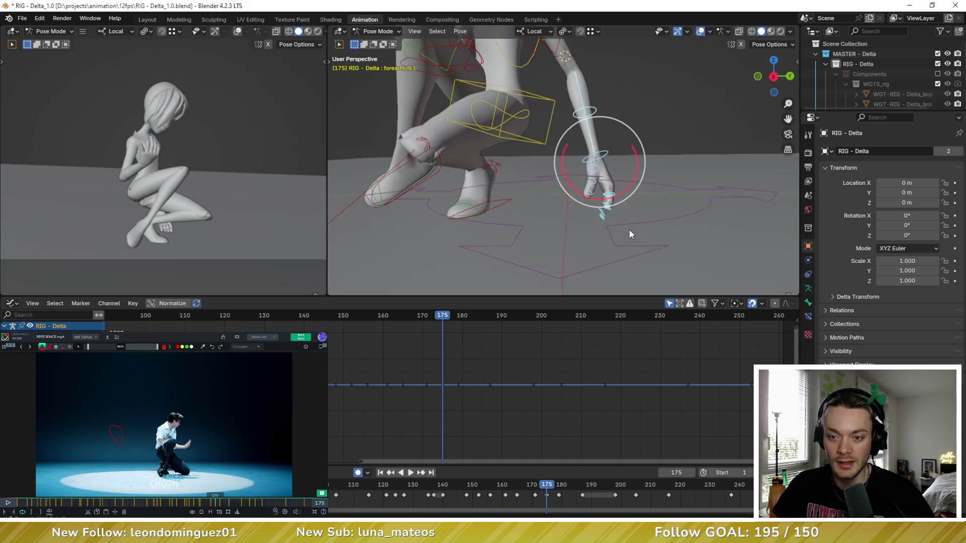
pyautogui.hotkey('shift', 'e')
pyautogui.click(654, 203)
pyautogui.moveTo(604, 149)
pyautogui.mouseDown(button='middle')
pyautogui.moveTo(625, 156)
pyautogui.moveTo(610, 173)
pyautogui.moveTo(570, 162)
pyautogui.mouseUp(button='middle')
# Rotate the left upper arm, forearm and hand FK so the hand comes down toward the knee
pyautogui.click(561, 113)
pyautogui.press('r')
pyautogui.press('r')
pyautogui.click(574, 129)
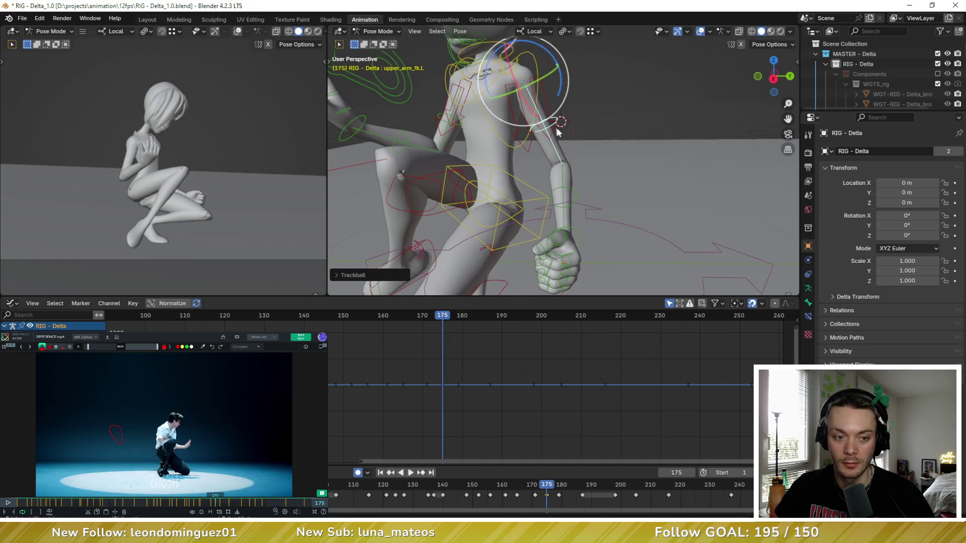
pyautogui.moveTo(574, 128); pyautogui.dragTo(587, 141, button='middle')
pyautogui.click(591, 142)
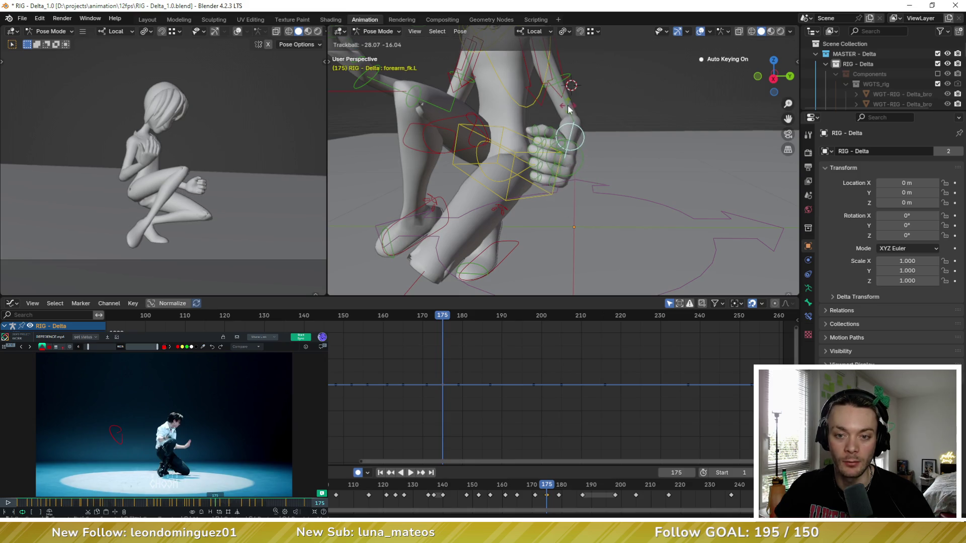
pyautogui.moveTo(591, 140); pyautogui.dragTo(587, 157)
pyautogui.click(579, 136)
pyautogui.press('r')
pyautogui.press('r')
pyautogui.click(599, 179)
pyautogui.moveTo(600, 179)
pyautogui.mouseDown(button='middle')
pyautogui.moveTo(633, 169)
pyautogui.moveTo(637, 201)
pyautogui.mouseUp(button='middle')
# Breakdown the finger bones toward the neighbouring pose and refine the hand angle with free rotations
pyautogui.moveTo(628, 208); pyautogui.dragTo(569, 152)
pyautogui.hotkey('shift', 'e')
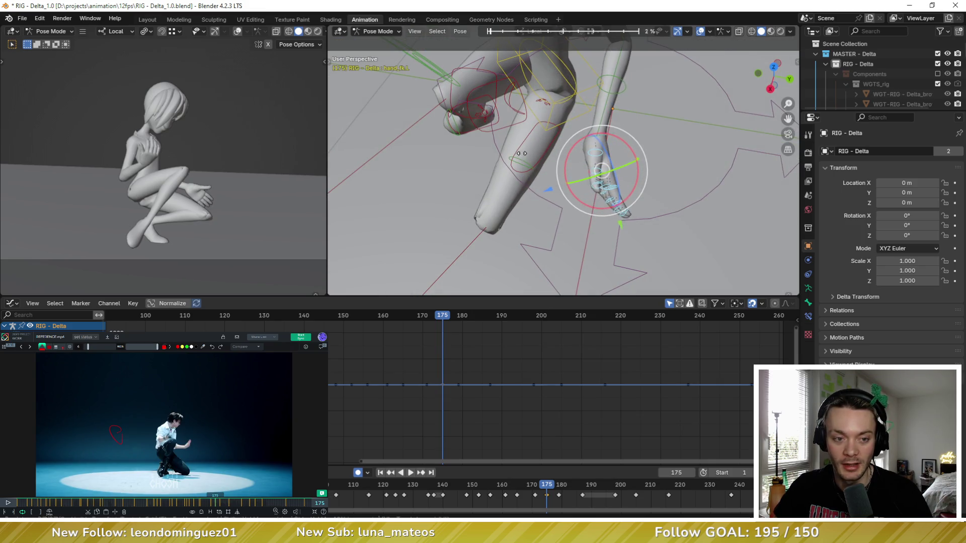
pyautogui.click(613, 155)
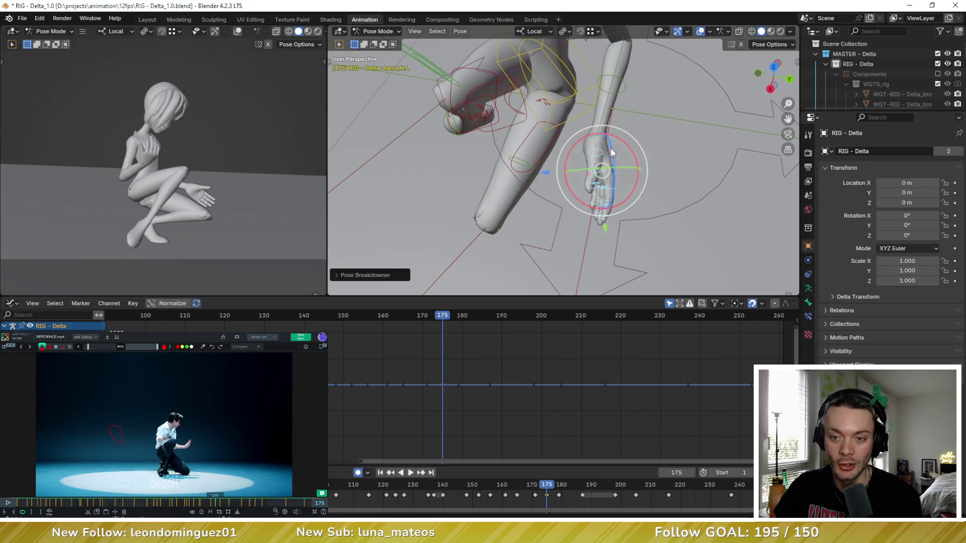
pyautogui.moveTo(615, 146); pyautogui.dragTo(614, 108, button='middle')
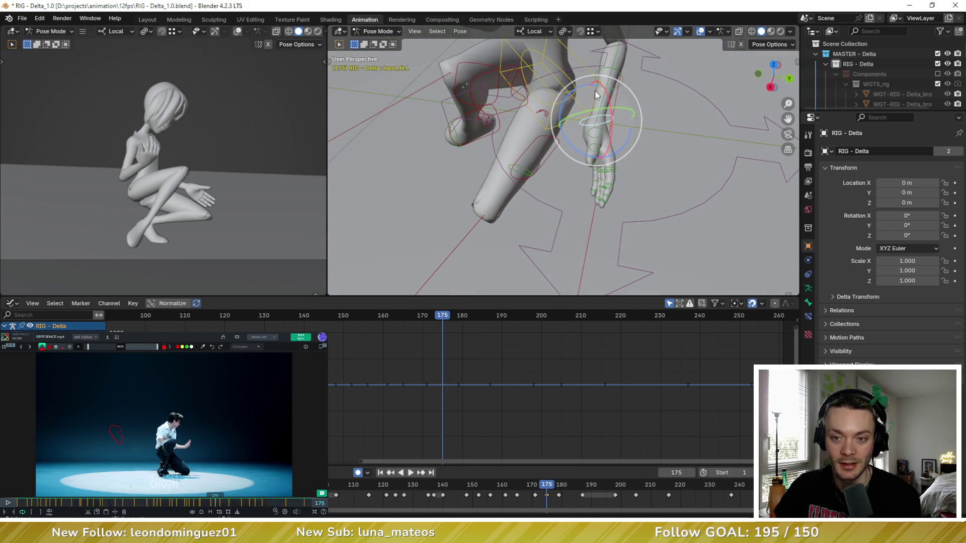
pyautogui.press('r')
pyautogui.press('r')
pyautogui.click(604, 98)
pyautogui.press('r')
pyautogui.press('r')
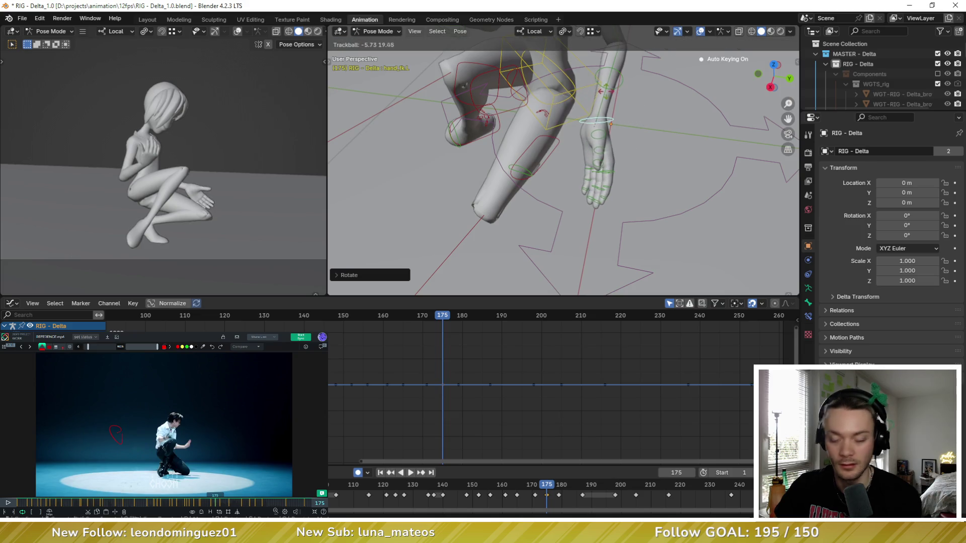
pyautogui.click(604, 114)
pyautogui.moveTo(605, 113)
pyautogui.mouseDown(button='middle')
pyautogui.moveTo(612, 104)
pyautogui.moveTo(592, 161)
pyautogui.mouseUp(button='middle')
pyautogui.press('r')
pyautogui.press('r')
pyautogui.click(613, 105)
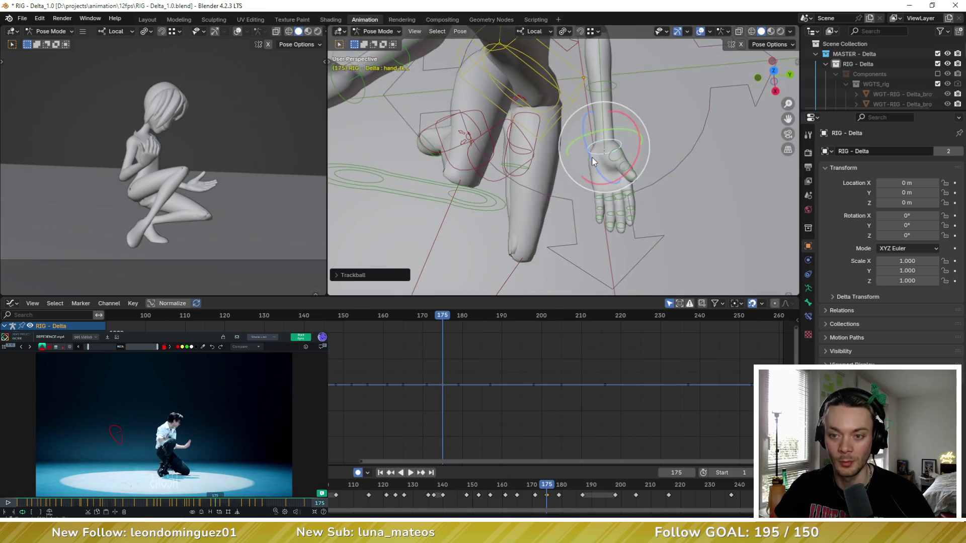
# Curl the fingers into a cupped shape with the breakdowner and check the motion between 175 and 179
pyautogui.moveTo(636, 243); pyautogui.dragTo(614, 239, button='middle')
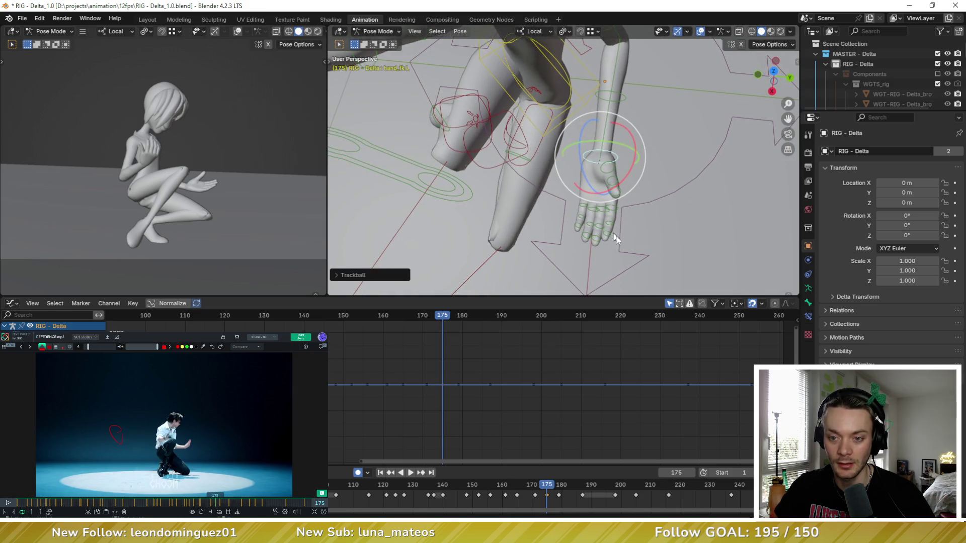
pyautogui.click(575, 202)
pyautogui.hotkey('shift', 'e')
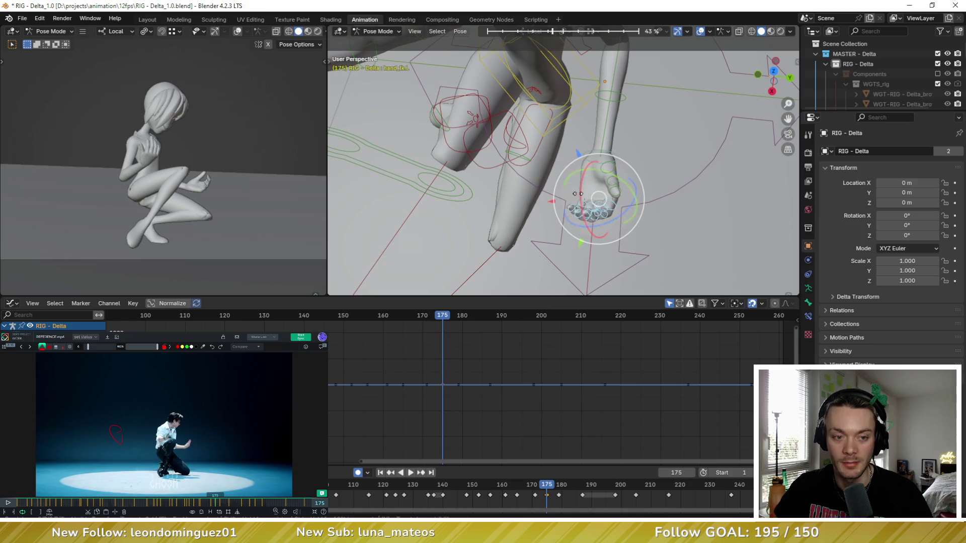
pyautogui.click(564, 193)
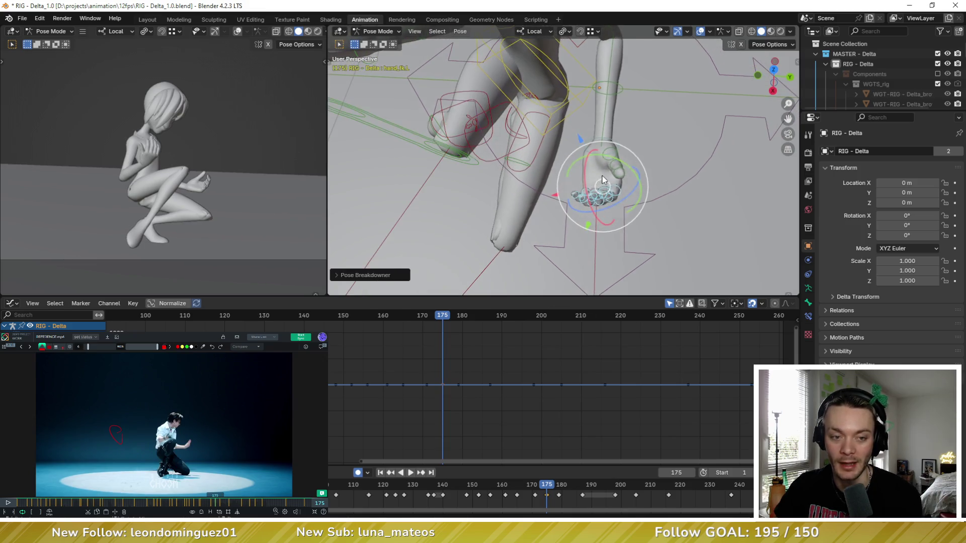
pyautogui.press('Right')
pyautogui.press('Right')
pyautogui.press('Right')
pyautogui.press('Left')
pyautogui.press('Left')
pyautogui.press('Left')
pyautogui.press('Left')
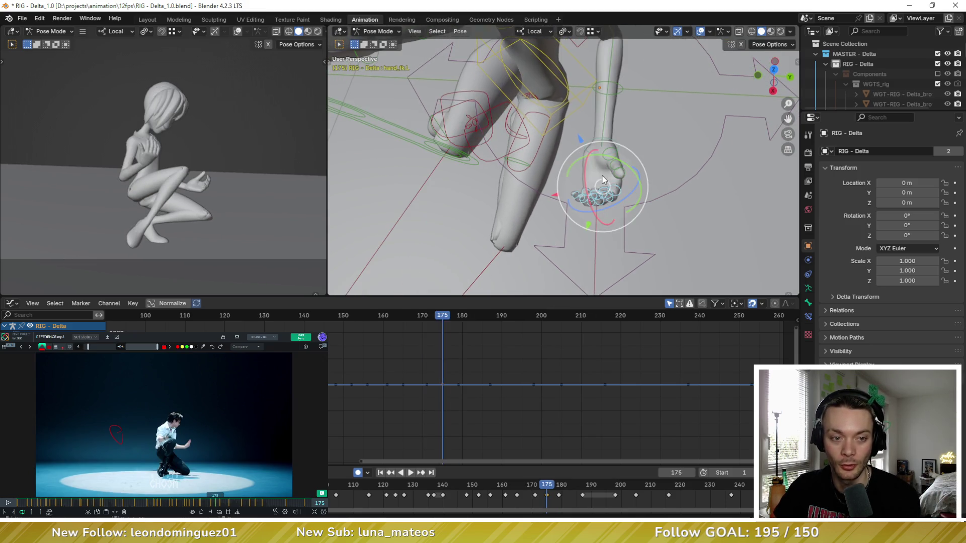
pyautogui.scroll(-3, 610, 176)
pyautogui.scroll(-2, 633, 115)
pyautogui.press('Right')
pyautogui.press('Right')
pyautogui.press('Right')
pyautogui.press('Right')
pyautogui.press('Left')
pyautogui.press('Left')
pyautogui.press('Left')
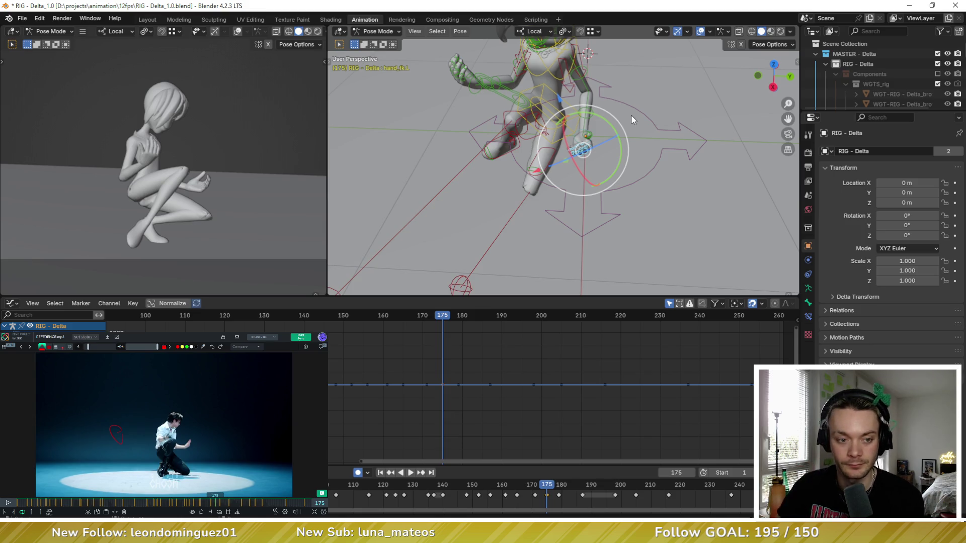
# Preview playback, then select the head control back at frame 175
pyautogui.moveTo(612, 175); pyautogui.dragTo(617, 172, button='middle')
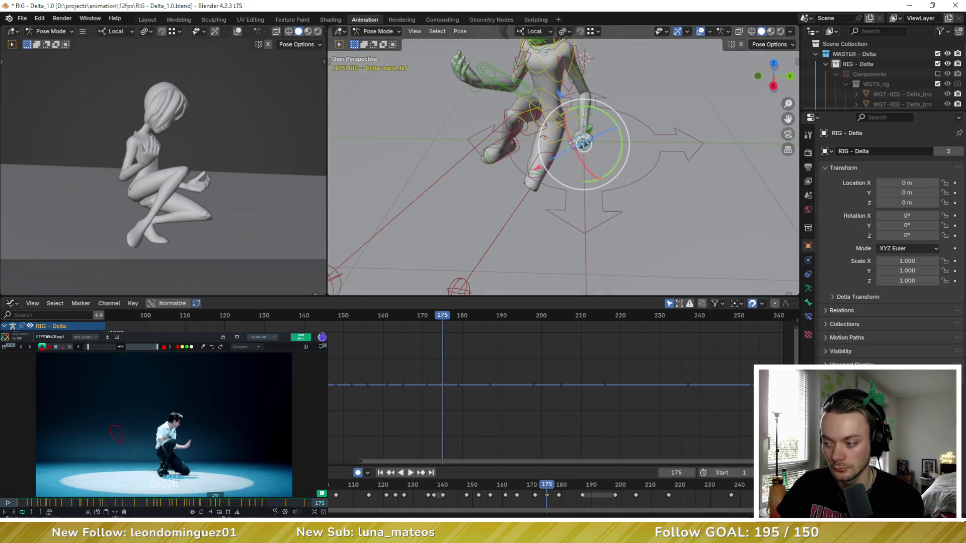
pyautogui.click(525, 352)
pyautogui.press('space')
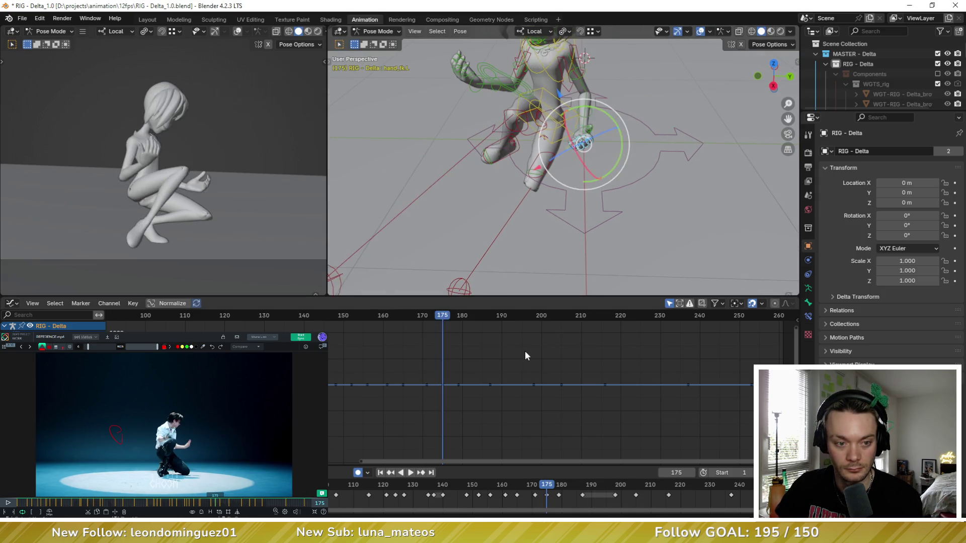
pyautogui.press('Escape')
pyautogui.press('Down')
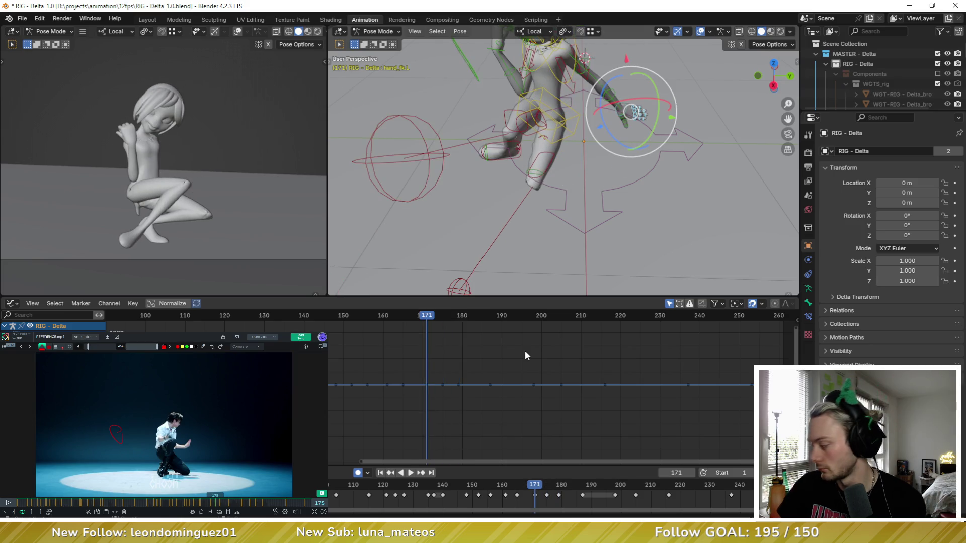
pyautogui.moveTo(573, 121); pyautogui.dragTo(596, 100, button='middle')
pyautogui.click(576, 63)
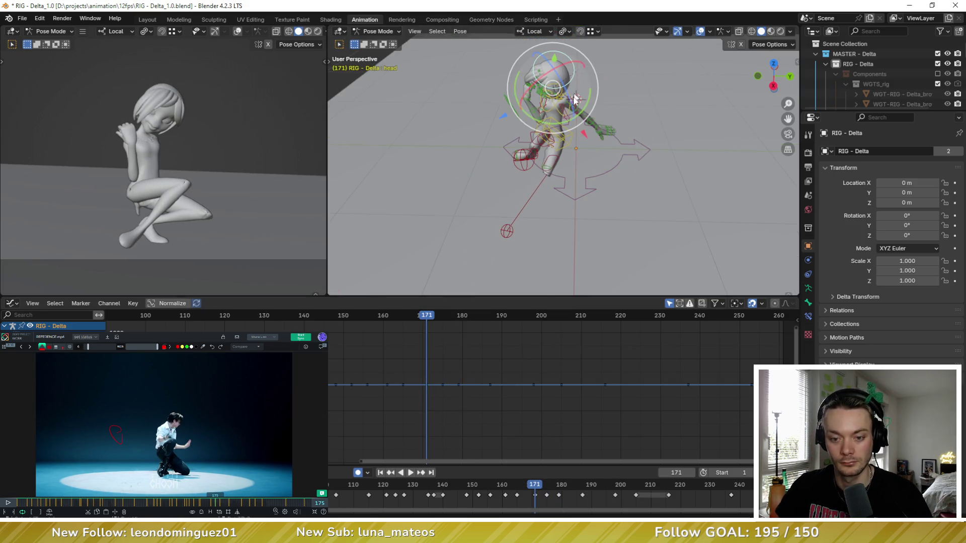
pyautogui.press('Up')
# Ease the head toward its neighbouring pose with the breakdowner, key it at 175, and step keys to check
pyautogui.hotkey('shift', 'e')
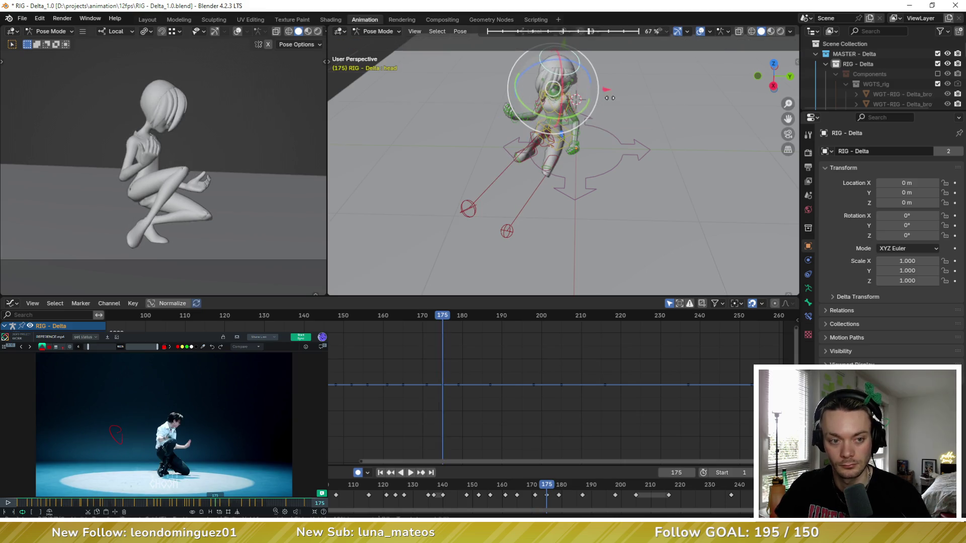
pyautogui.click(602, 104)
pyautogui.press('i')
pyautogui.press('Up')
pyautogui.press('Down')
pyautogui.press('Down')
pyautogui.press('Up')
pyautogui.press('Up')
pyautogui.press('Down')
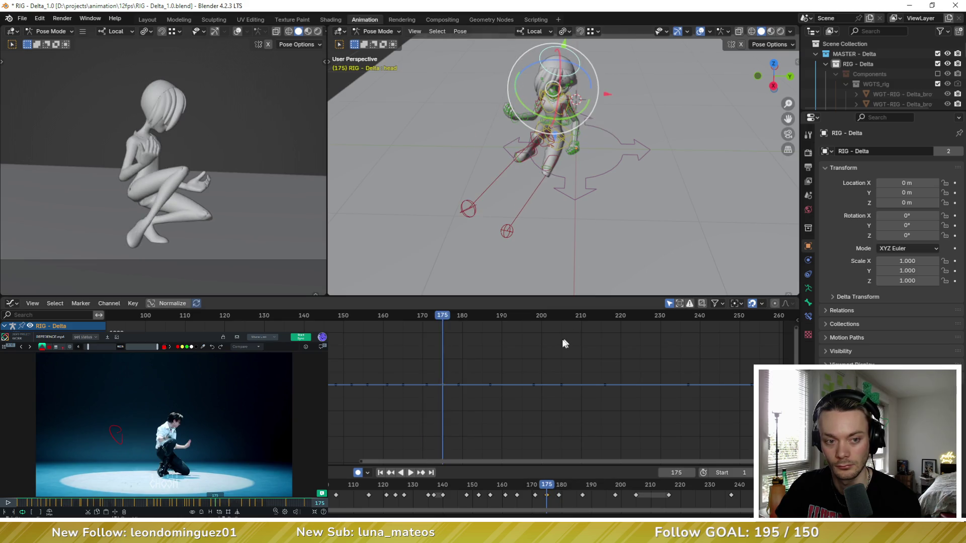
# Scrub the reference video to frame 177, select all rig bones and step to frame 176
pyautogui.click(219, 505)
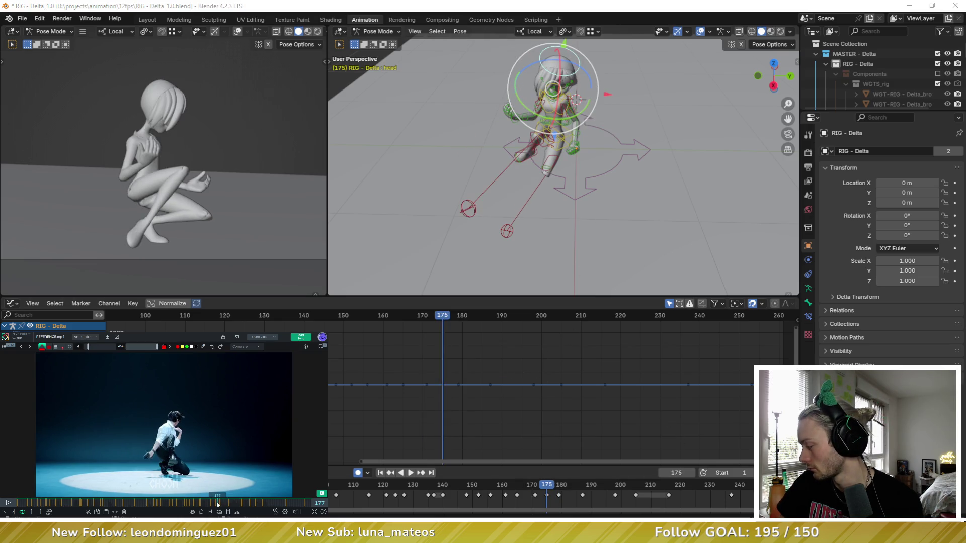
pyautogui.moveTo(220, 505); pyautogui.dragTo(217, 506)
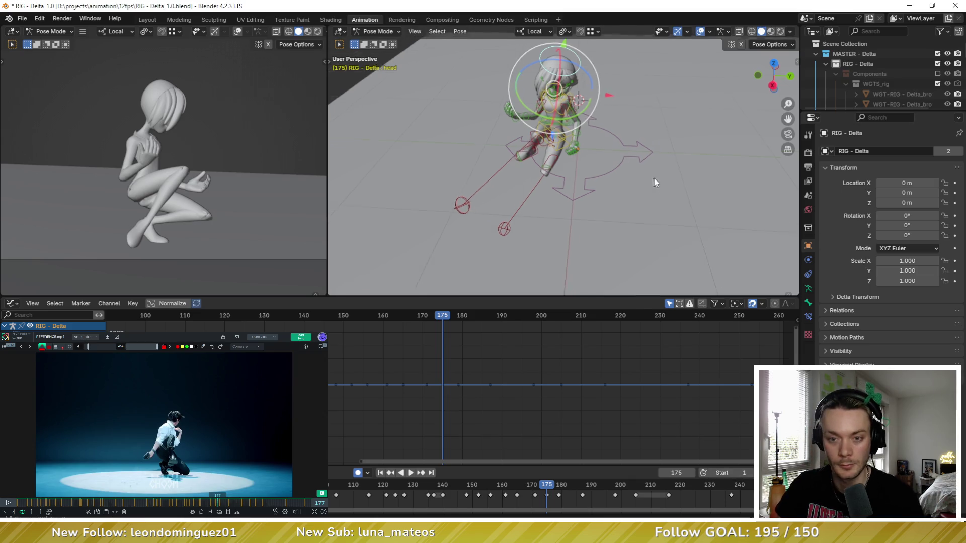
pyautogui.moveTo(654, 181); pyautogui.dragTo(567, 212, button='middle')
pyautogui.press('a')
pyautogui.scroll(3, 526, 344)
pyautogui.press('Right')
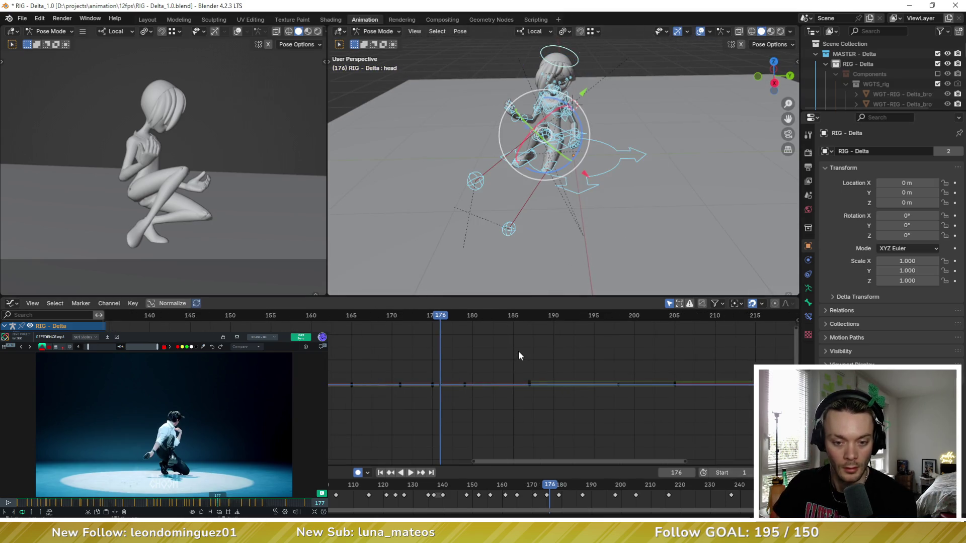
# At frame 177 breakdown the head, then foot_ik.R, between their neighbouring keys
pyautogui.press('Right')
pyautogui.hotkey('shift', 'e')
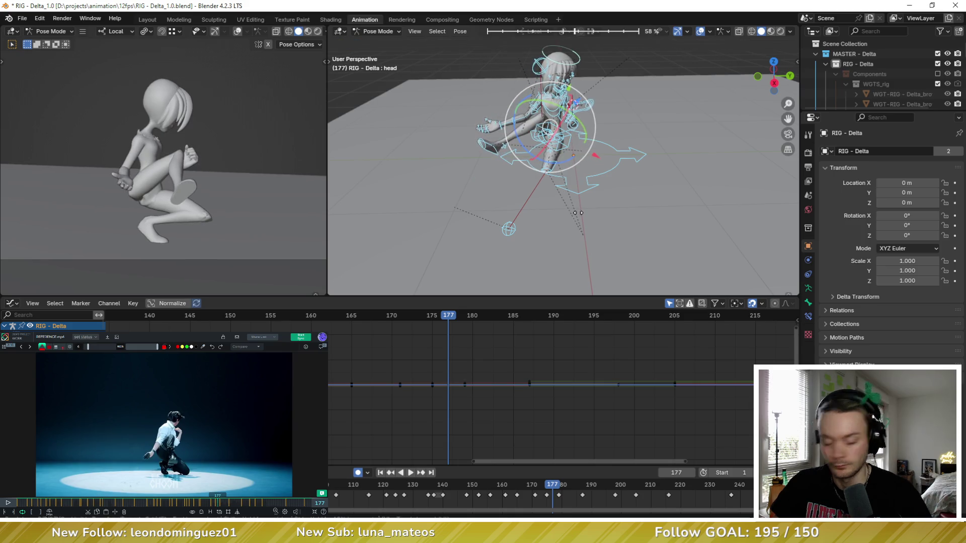
pyautogui.click(574, 213)
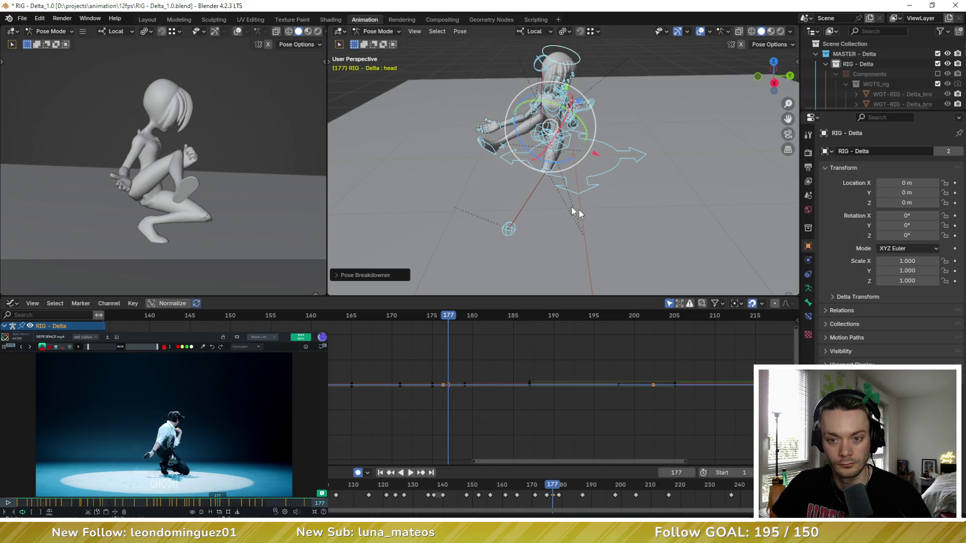
pyautogui.click(494, 152)
pyautogui.hotkey('shift', 'e')
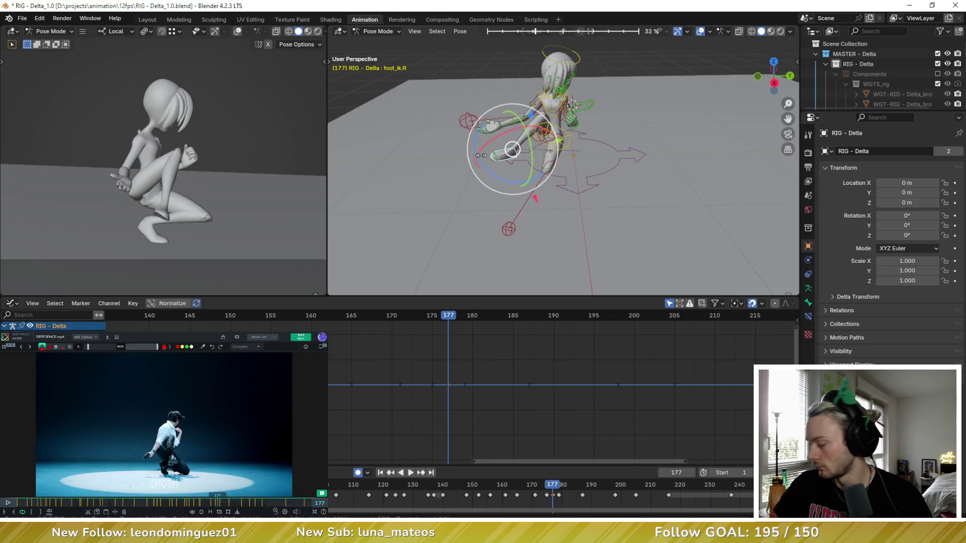
pyautogui.click(494, 152)
# Flip between frames 175 and 177 to check the in-betweens, then select the right arm control
pyautogui.moveTo(494, 152); pyautogui.dragTo(578, 144, button='middle')
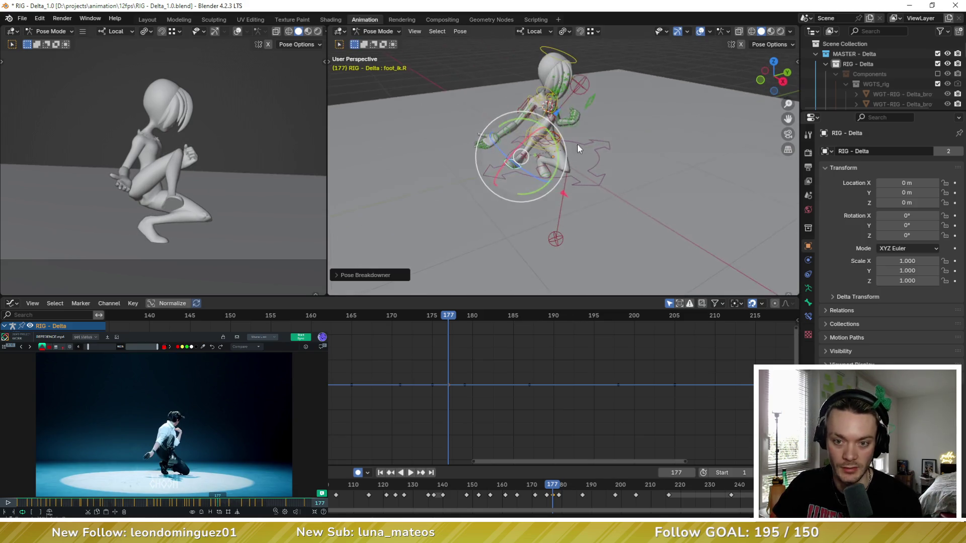
pyautogui.press('Down')
pyautogui.press('Up')
pyautogui.press('Down')
pyautogui.press('Up')
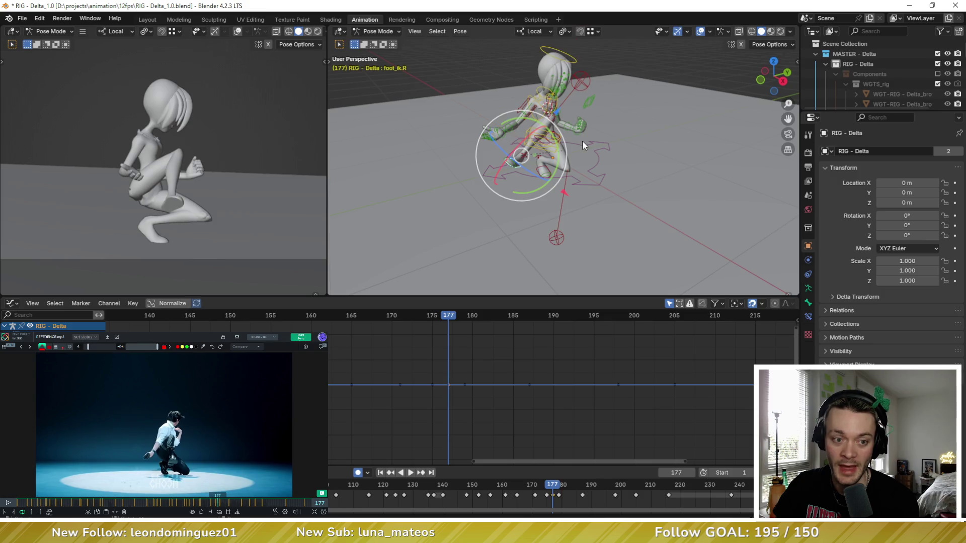
pyautogui.press('Down')
pyautogui.moveTo(582, 141); pyautogui.dragTo(567, 128, button='middle')
pyautogui.press('Up')
pyautogui.press('Up')
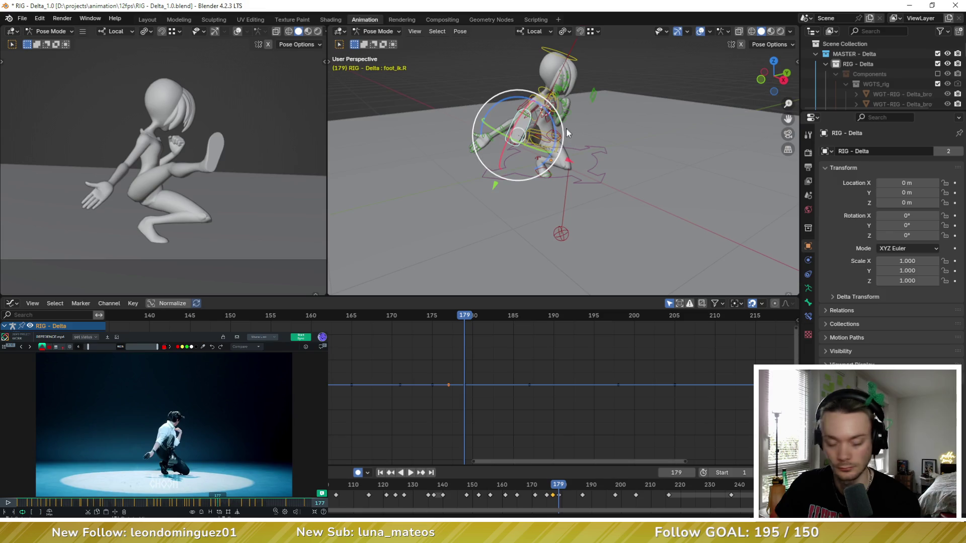
pyautogui.scroll(5, 546, 134)
pyautogui.moveTo(475, 142)
pyautogui.mouseDown(button='middle')
pyautogui.moveTo(453, 151)
pyautogui.moveTo(467, 143)
pyautogui.moveTo(434, 109)
pyautogui.mouseUp(button='middle')
pyautogui.moveTo(515, 221); pyautogui.dragTo(516, 221)
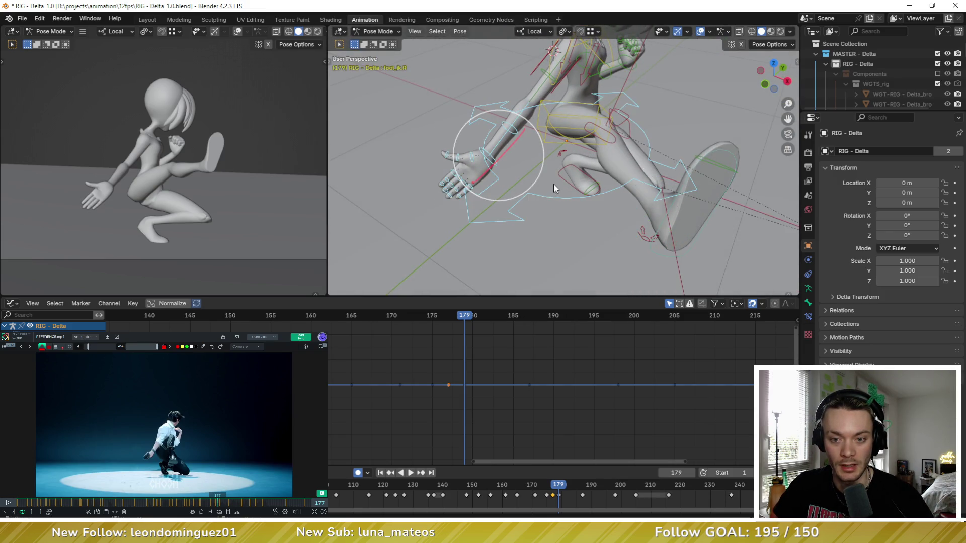
# Breakdown the right arm FK between its neighbouring poses and confirm the key at frame 177
pyautogui.moveTo(553, 183)
pyautogui.mouseDown(button='middle')
pyautogui.moveTo(568, 153)
pyautogui.moveTo(610, 138)
pyautogui.mouseUp(button='middle')
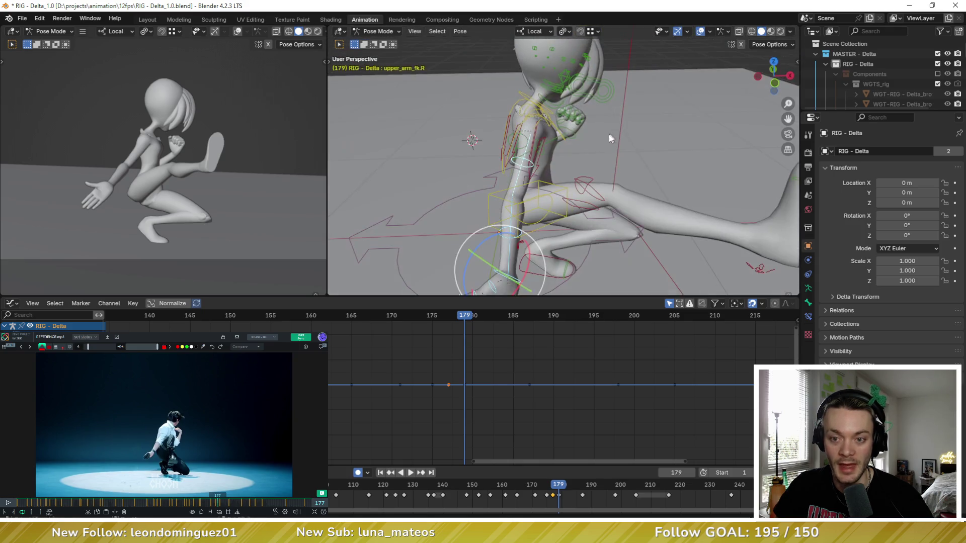
pyautogui.moveTo(590, 193); pyautogui.dragTo(565, 153, button='middle')
pyautogui.press('Left')
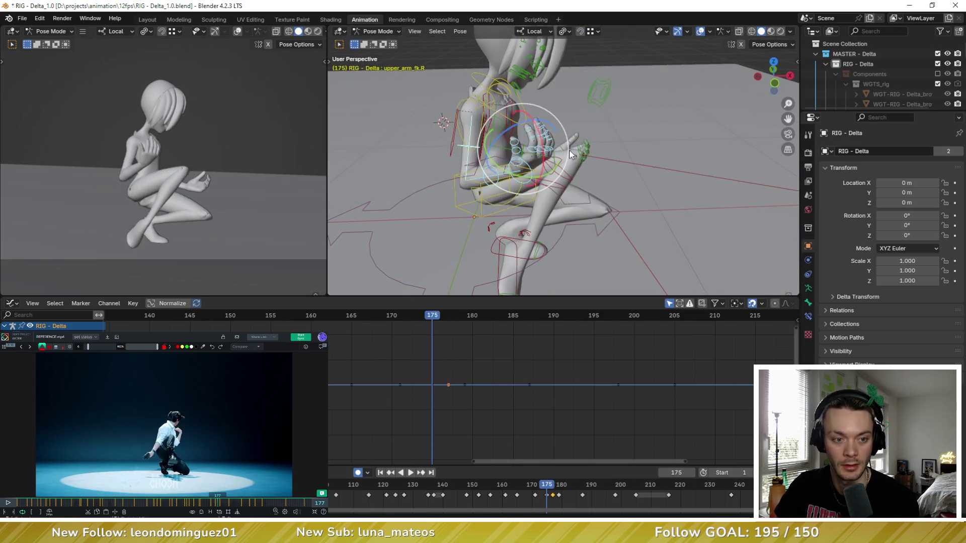
pyautogui.press('Left')
pyautogui.hotkey('shift', 'e')
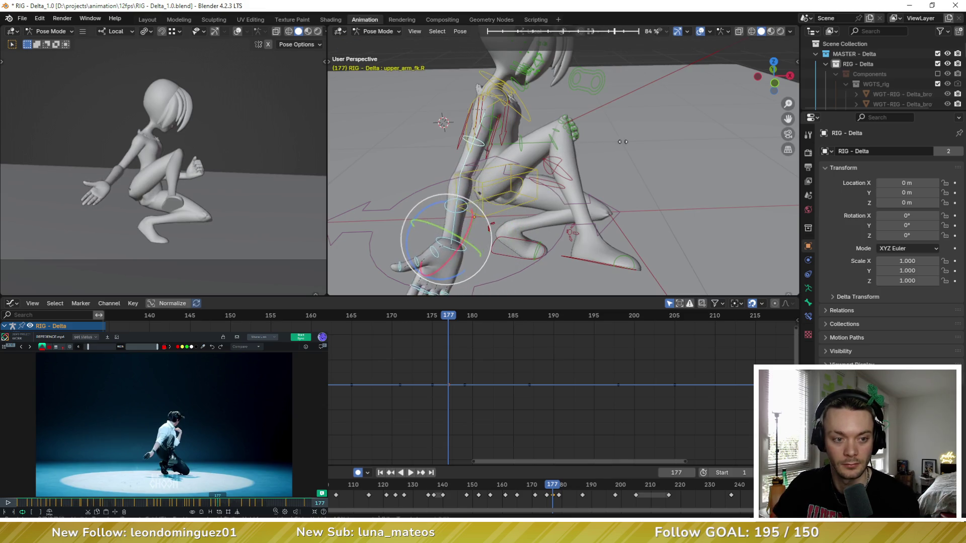
pyautogui.click(630, 143)
# Check the right arm through frames 179, 177 and 175, selecting the chest control on the way
pyautogui.press('Right')
pyautogui.press('Right')
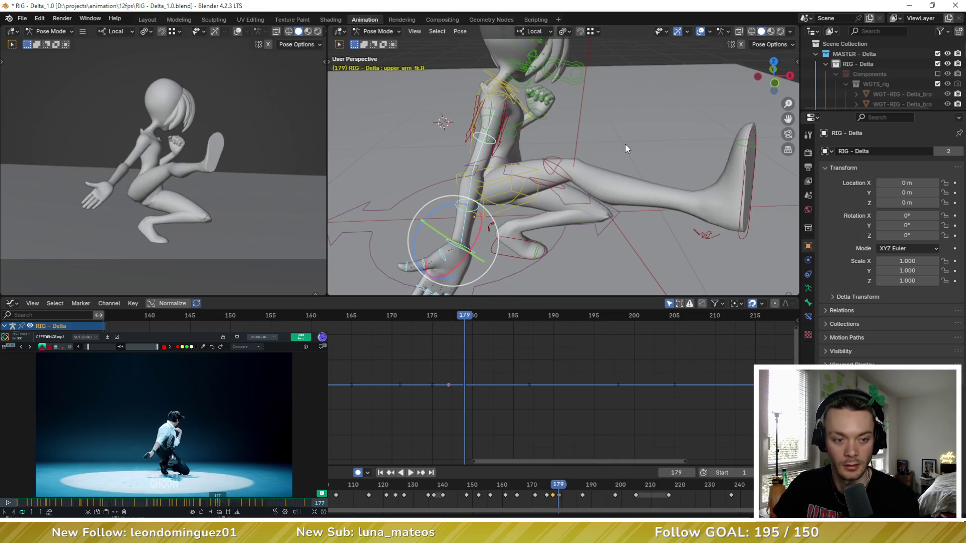
pyautogui.moveTo(588, 146); pyautogui.dragTo(564, 122, button='middle')
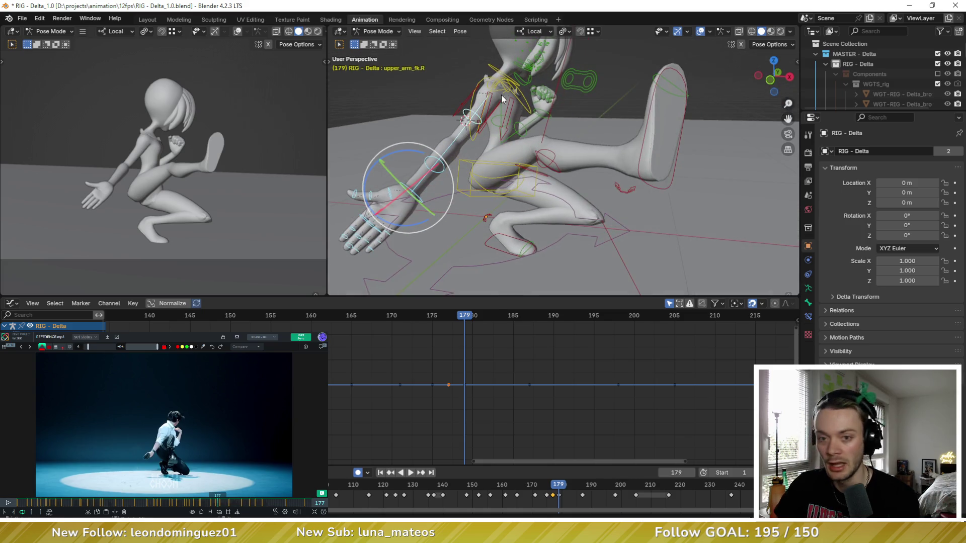
pyautogui.press('Left')
pyautogui.press('Left')
pyautogui.moveTo(458, 116); pyautogui.dragTo(533, 118, button='middle')
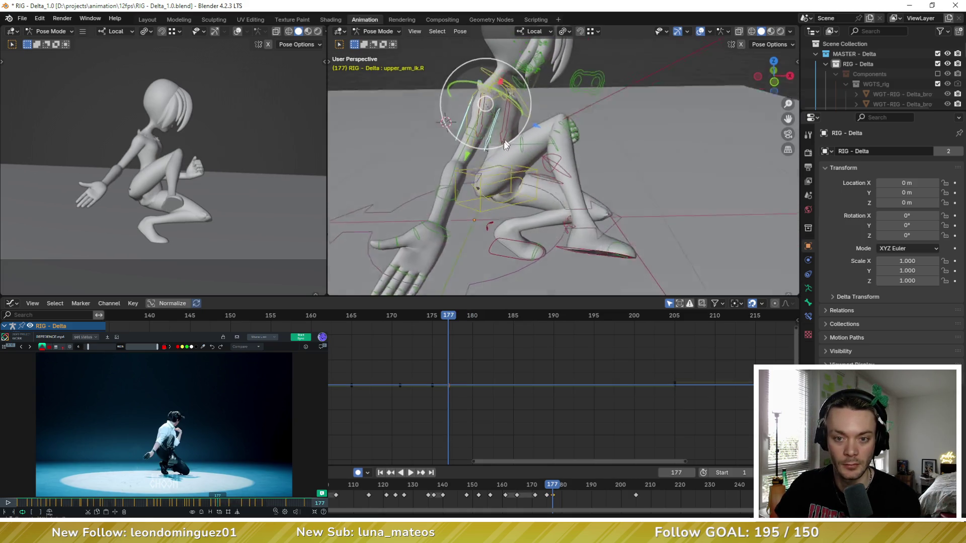
pyautogui.click(544, 116)
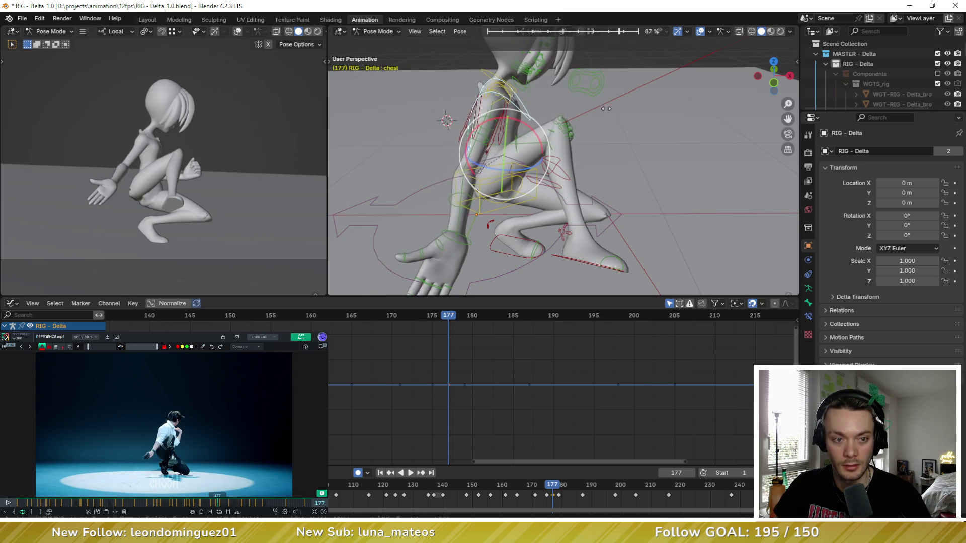
pyautogui.press('Left')
pyautogui.press('Left')
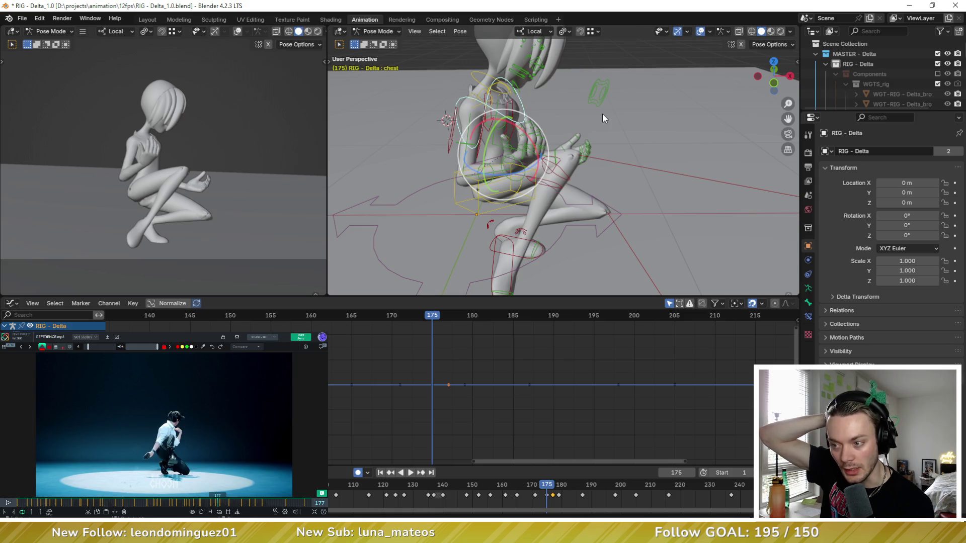
# Revert the chest tweak at frame 175 and step through neighbouring frames to check it
pyautogui.hotkey('ctrl', 'z')
pyautogui.hotkey('ctrl', 'z')
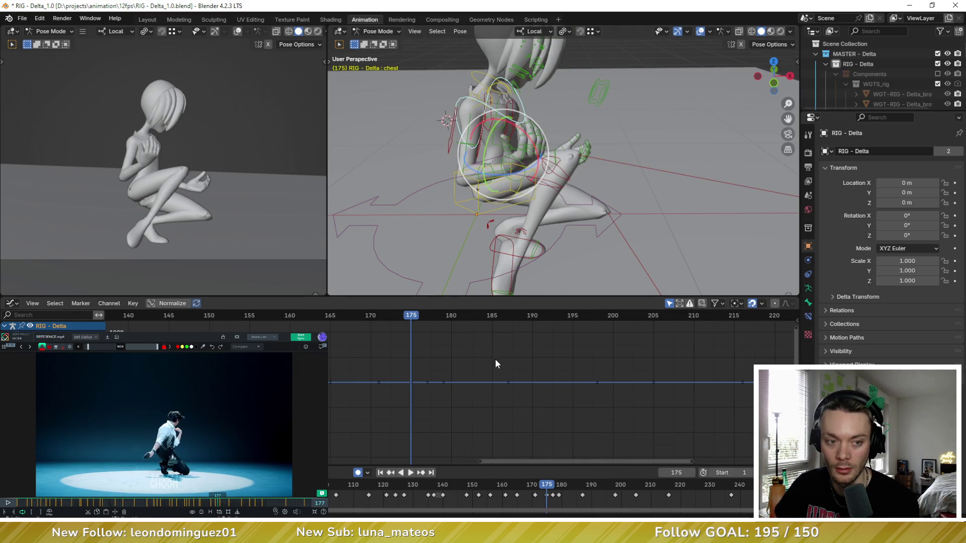
pyautogui.press('Up')
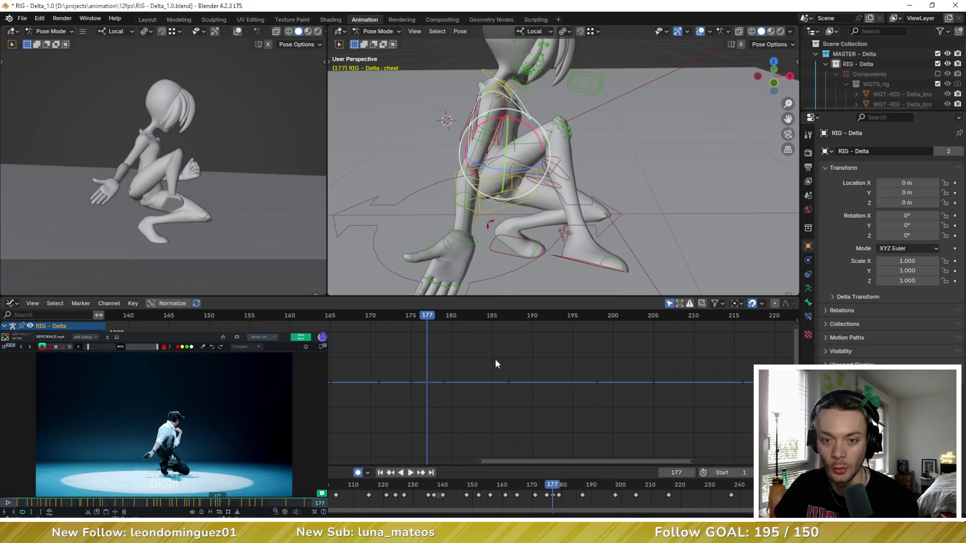
pyautogui.press('Down')
pyautogui.press('Down')
pyautogui.press('Up')
pyautogui.moveTo(526, 273); pyautogui.dragTo(554, 169, button='middle')
pyautogui.press('Left')
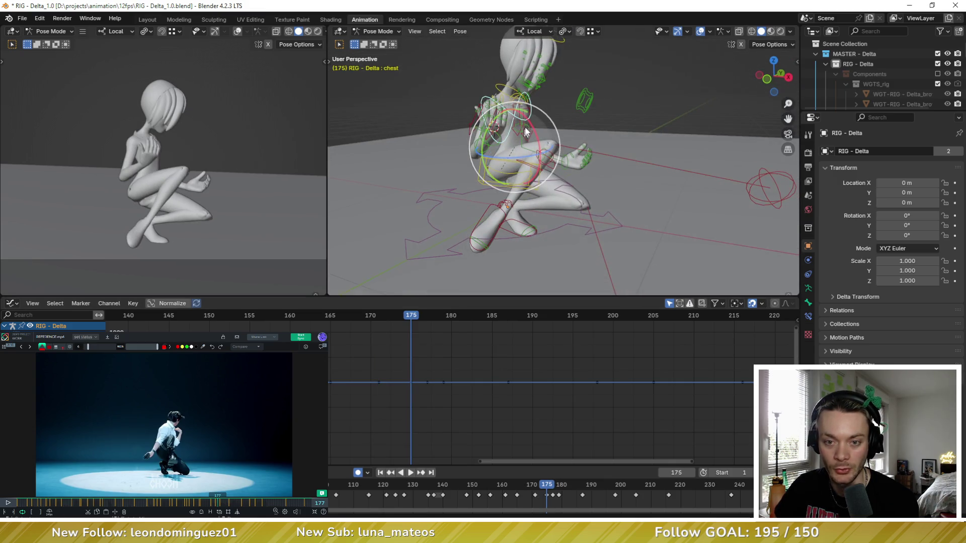
pyautogui.press('Down')
pyautogui.press('Up')
pyautogui.moveTo(531, 98); pyautogui.dragTo(534, 145, button='middle')
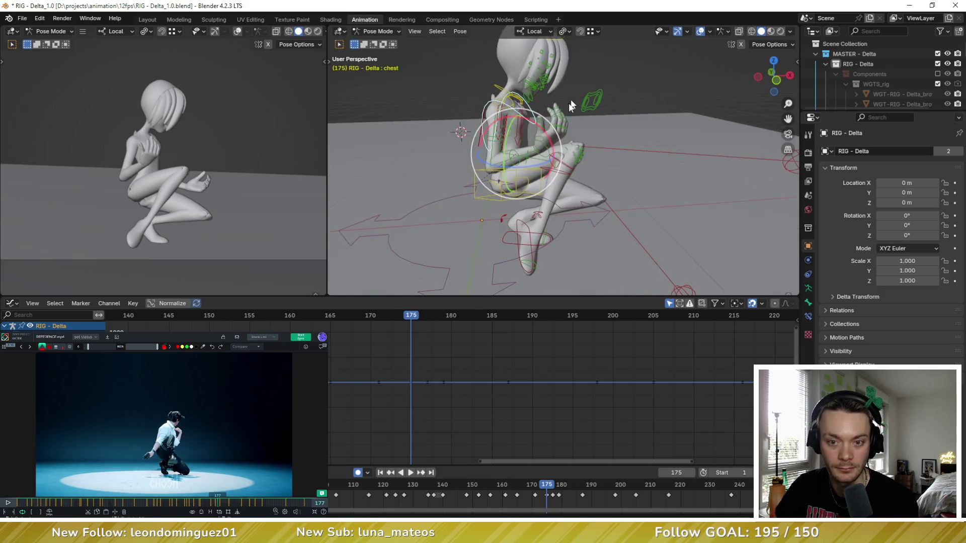
# Select upper_arm_fk.R, hide the body mesh, and cancel a test rotation at frame 177
pyautogui.click(533, 145)
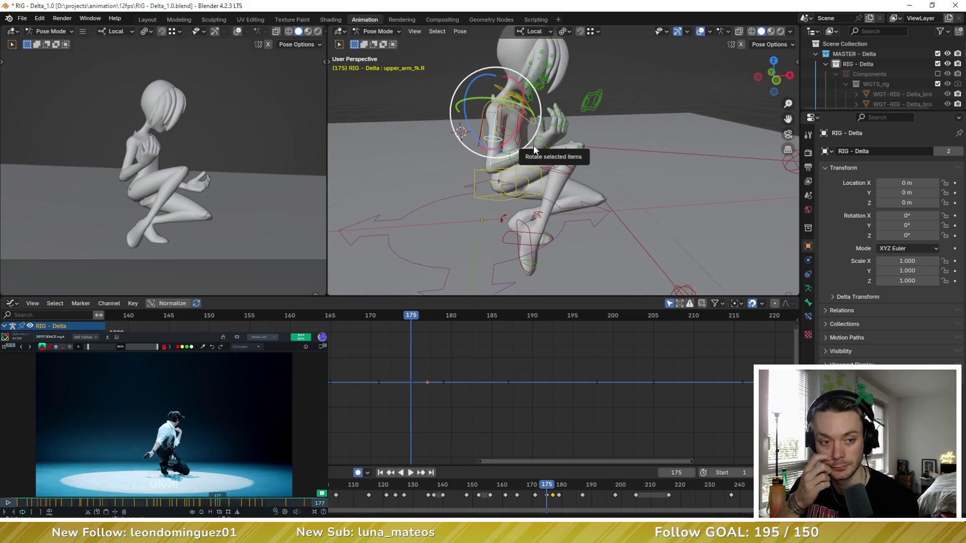
pyautogui.moveTo(484, 142); pyautogui.dragTo(514, 39, button='middle')
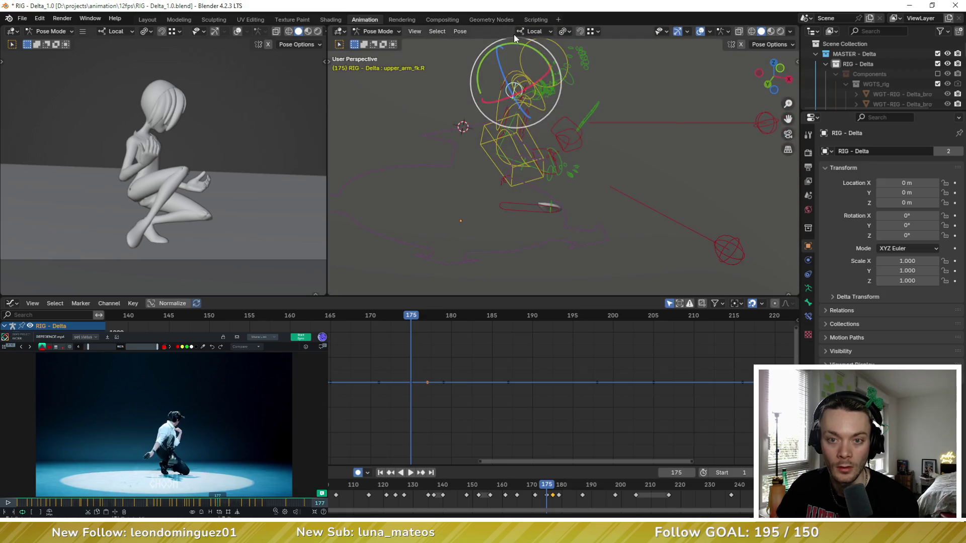
pyautogui.press('Right')
pyautogui.press('Right')
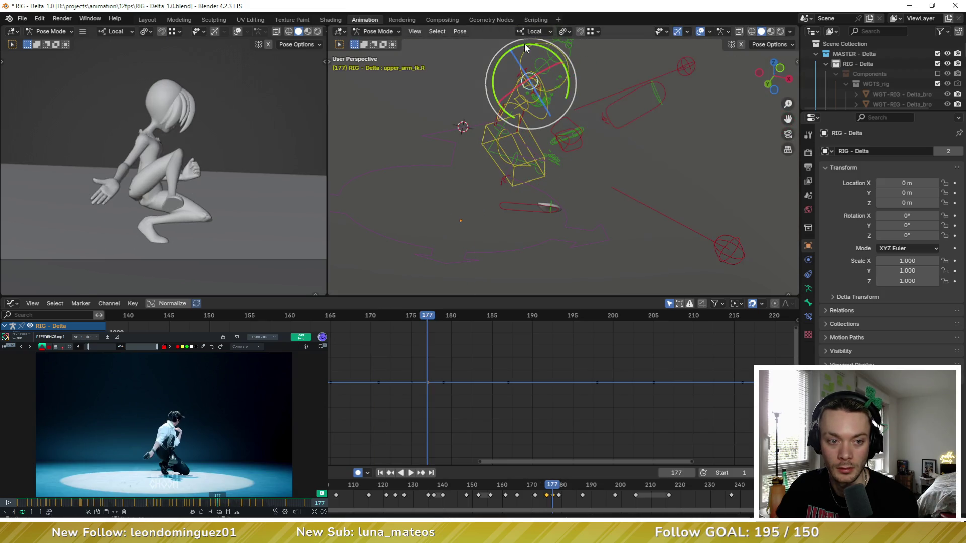
pyautogui.moveTo(525, 44); pyautogui.dragTo(545, 79)
pyautogui.hotkey('ctrl', 'z')
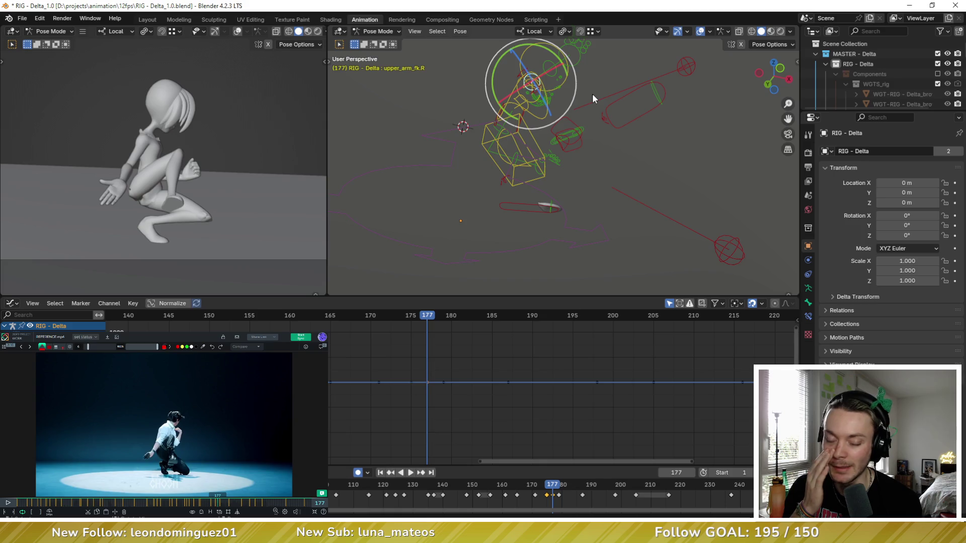
# Scrub between frames 177 and 179 to compare the crouch poses
pyautogui.press('Down')
pyautogui.press('Up')
pyautogui.press('Up')
pyautogui.press('Up')
pyautogui.press('Down')
pyautogui.press('Down')
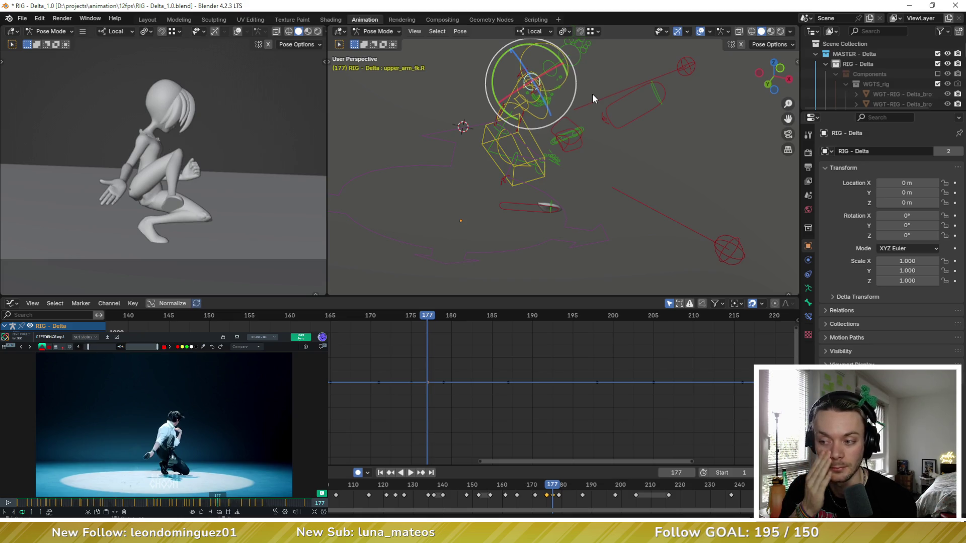
pyautogui.press('Up')
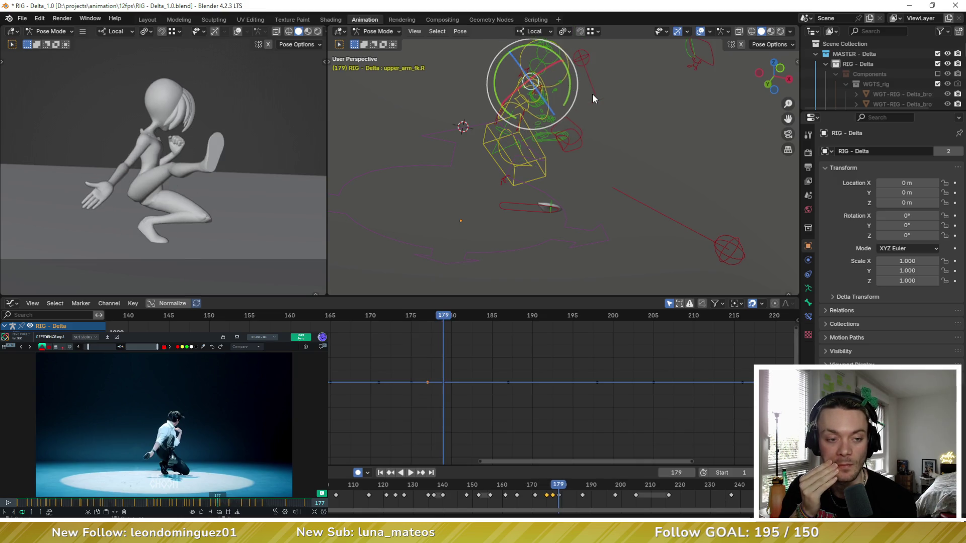
pyautogui.press('Down')
# Breakdown the right hand between neighbouring keys at frame 177 and undo/redo to compare
pyautogui.moveTo(593, 94)
pyautogui.mouseDown(button='middle')
pyautogui.moveTo(566, 136)
pyautogui.moveTo(599, 127)
pyautogui.mouseUp(button='middle')
pyautogui.click(600, 124)
pyautogui.hotkey('shift', 'e')
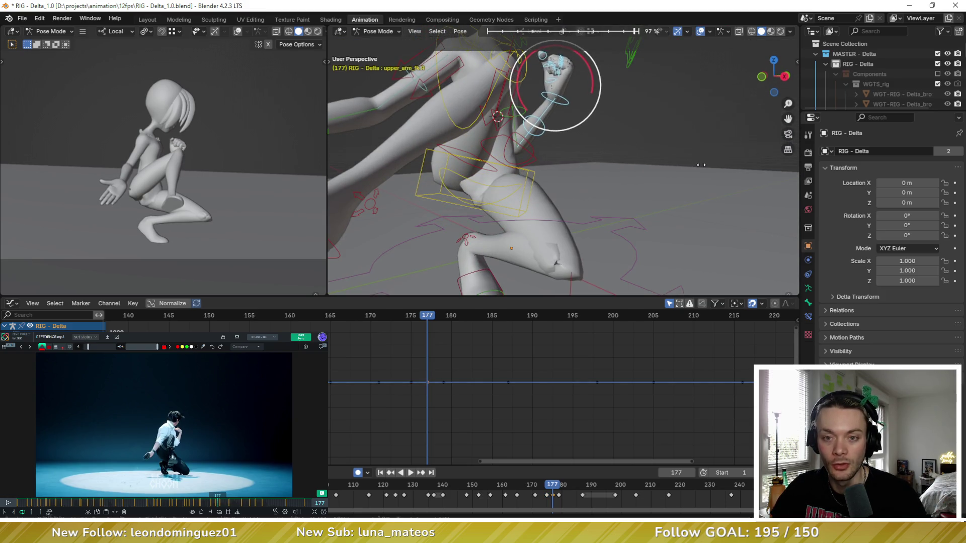
pyautogui.click(700, 165)
pyautogui.moveTo(643, 124); pyautogui.dragTo(589, 120, button='middle')
pyautogui.hotkey('ctrl', 'z')
pyautogui.hotkey('ctrl', 'shift', 'z')
pyautogui.hotkey('ctrl', 'z')
pyautogui.hotkey('ctrl', 'shift', 'z')
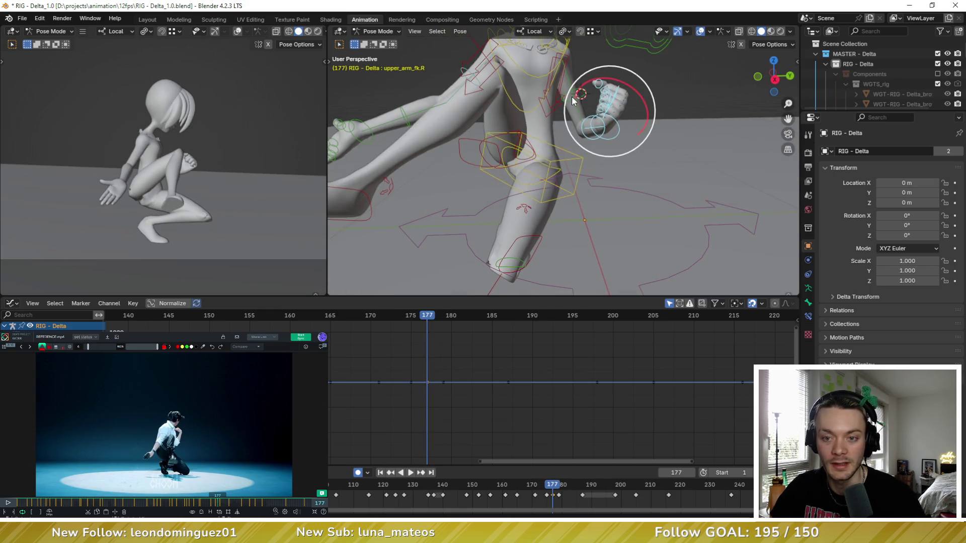
# Breakdown the right arm and then the other hand's arm between neighbouring keys
pyautogui.hotkey('shift', 'e')
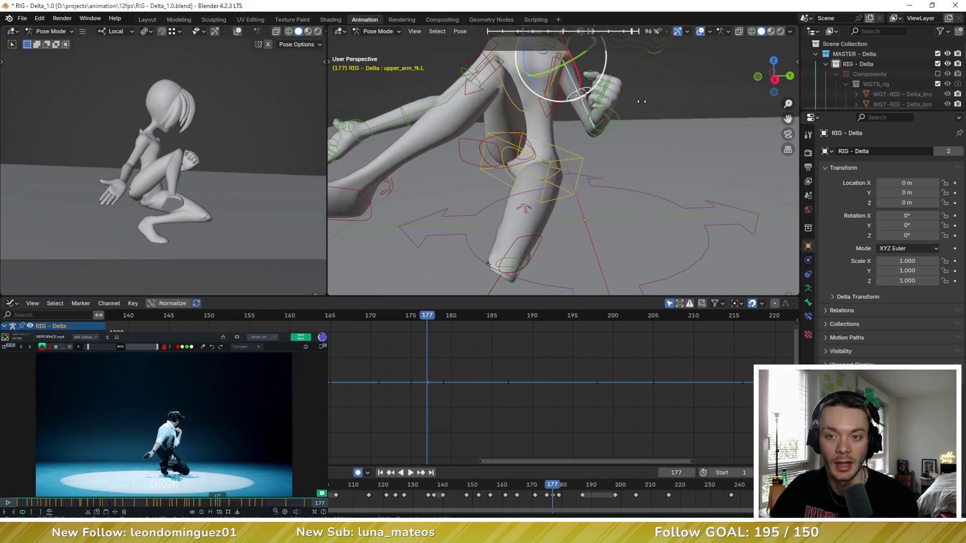
pyautogui.moveTo(632, 101); pyautogui.dragTo(640, 142, button='middle')
pyautogui.click(630, 72)
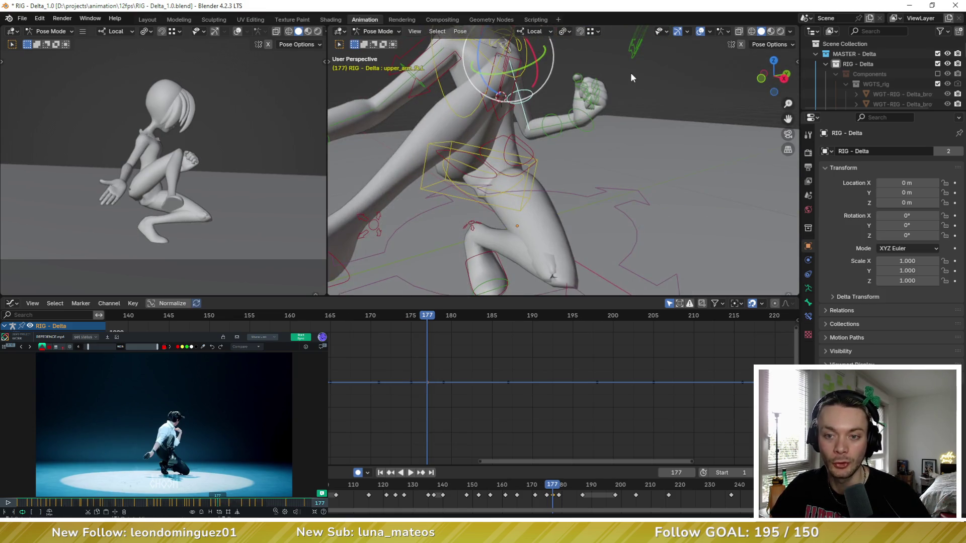
pyautogui.click(553, 132)
pyautogui.hotkey('shift', 'e')
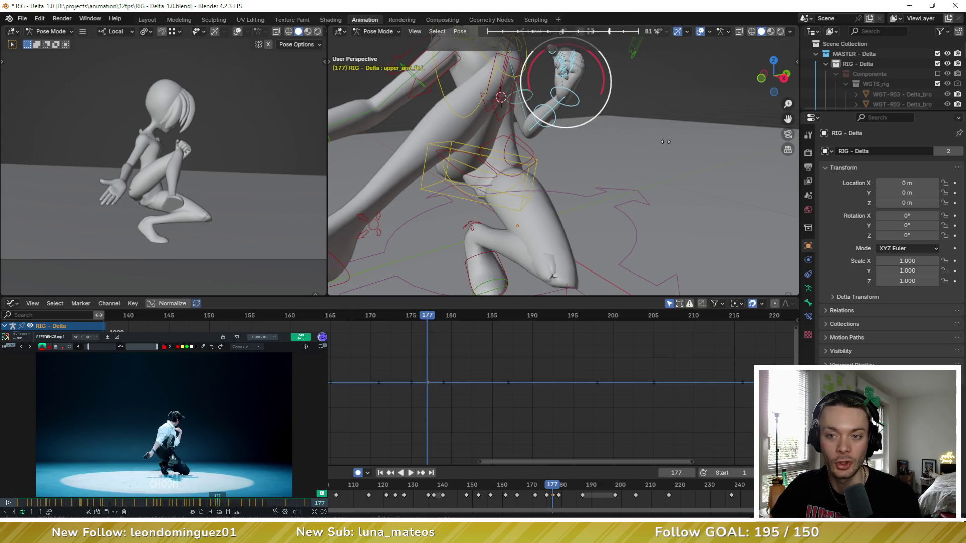
pyautogui.click(665, 142)
# Flip between frames 177 and 179 to check the kick pose against the reference
pyautogui.press('Right')
pyautogui.press('Right')
pyautogui.press('Left')
pyautogui.press('Left')
pyautogui.press('Left')
pyautogui.press('Right')
pyautogui.press('Right')
pyautogui.press('Right')
pyautogui.press('Right')
pyautogui.press('Left')
pyautogui.press('Left')
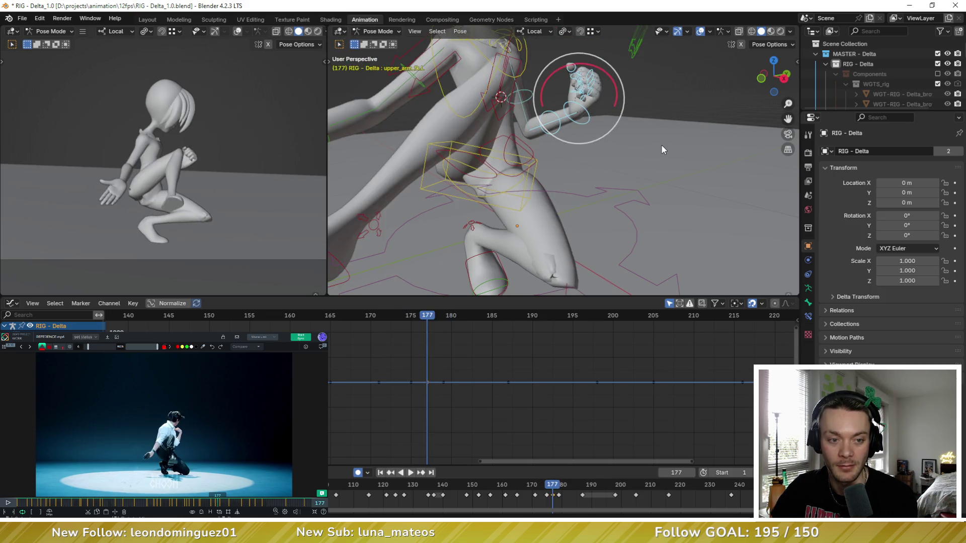
pyautogui.press('Right')
pyautogui.press('Right')
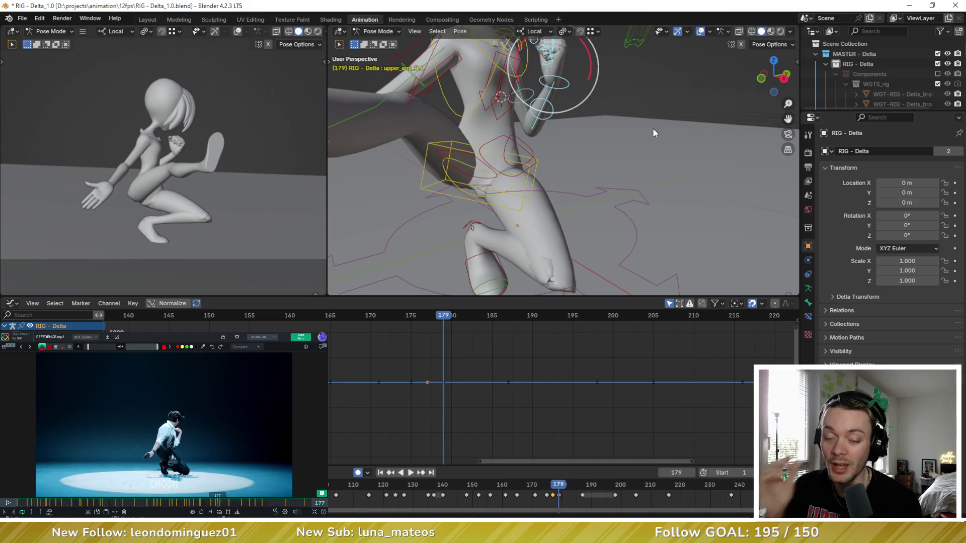
pyautogui.press('Left')
pyautogui.press('Left')
pyautogui.press('Right')
pyautogui.press('Right')
pyautogui.press('Left')
pyautogui.press('Left')
pyautogui.press('Right')
pyautogui.press('Right')
pyautogui.scroll(-5, 603, 134)
pyautogui.press('Left')
pyautogui.press('Left')
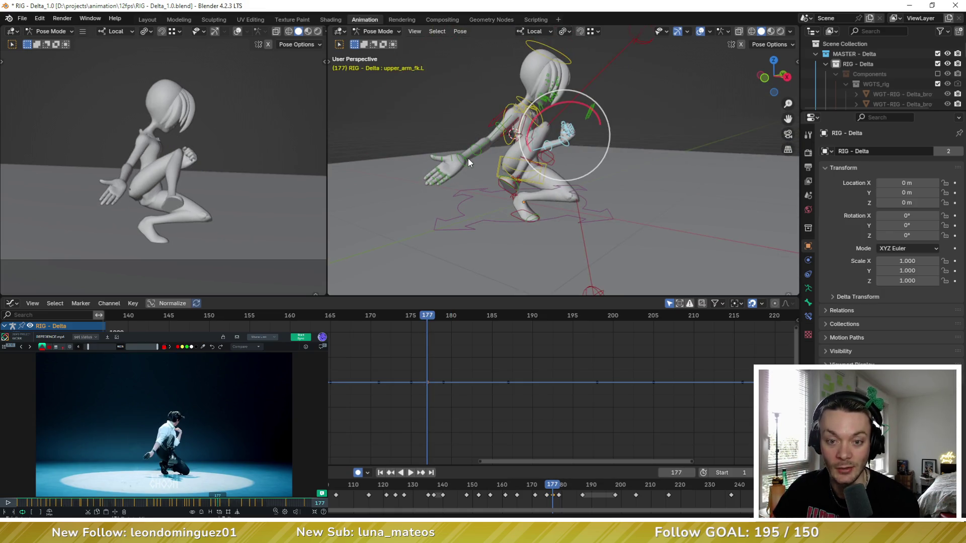
# Trackball-rotate hand_fk.R at frame 177 and flip to 179 to compare the reach
pyautogui.click(468, 158)
pyautogui.moveTo(479, 175); pyautogui.dragTo(498, 189, button='middle')
pyautogui.press('r')
pyautogui.press('r')
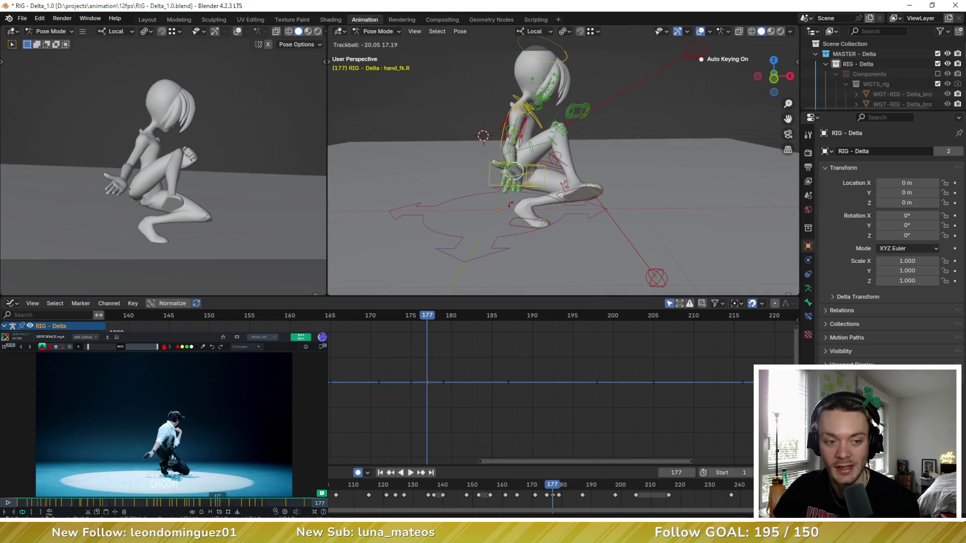
pyautogui.click(520, 138)
pyautogui.moveTo(521, 138); pyautogui.dragTo(528, 131, button='middle')
pyautogui.press('Right')
pyautogui.press('Right')
pyautogui.press('Left')
pyautogui.press('Left')
pyautogui.press('Right')
pyautogui.press('Right')
pyautogui.press('Left')
pyautogui.press('Left')
pyautogui.press('Right')
pyautogui.press('Right')
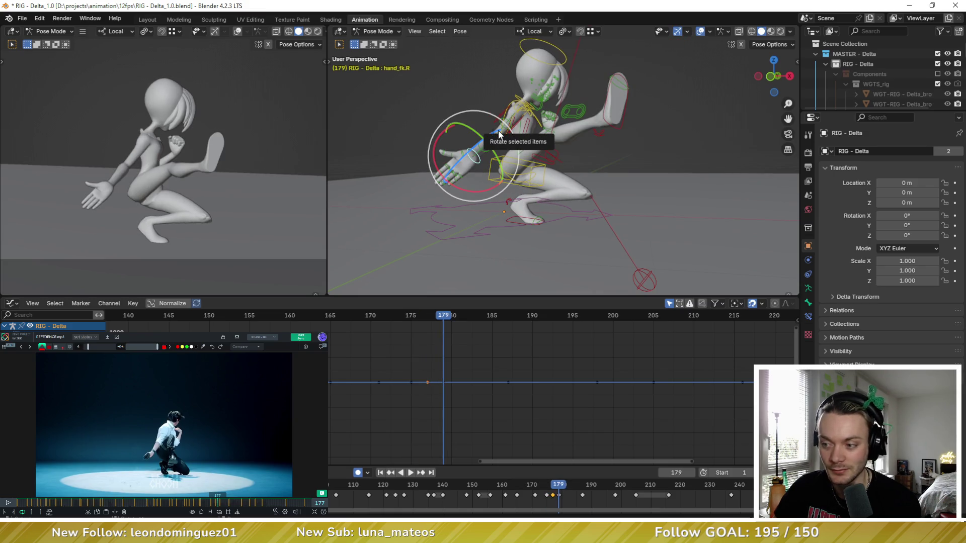
pyautogui.press('Left')
pyautogui.press('Left')
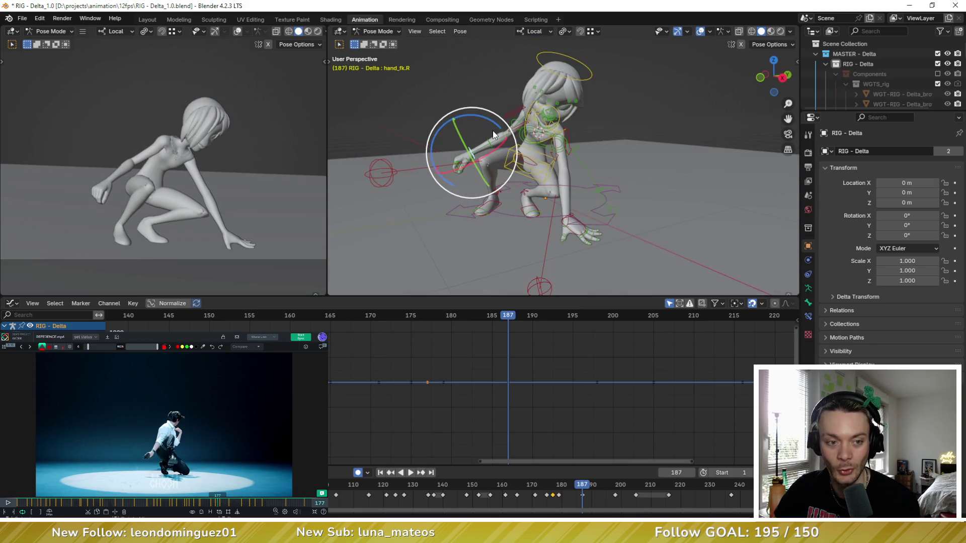
pyautogui.press('Right')
pyautogui.press('Right')
pyautogui.moveTo(493, 131); pyautogui.dragTo(505, 242, button='middle')
# Play the animation, return to frame 177 and step nearby frames to review the motion
pyautogui.press('space')
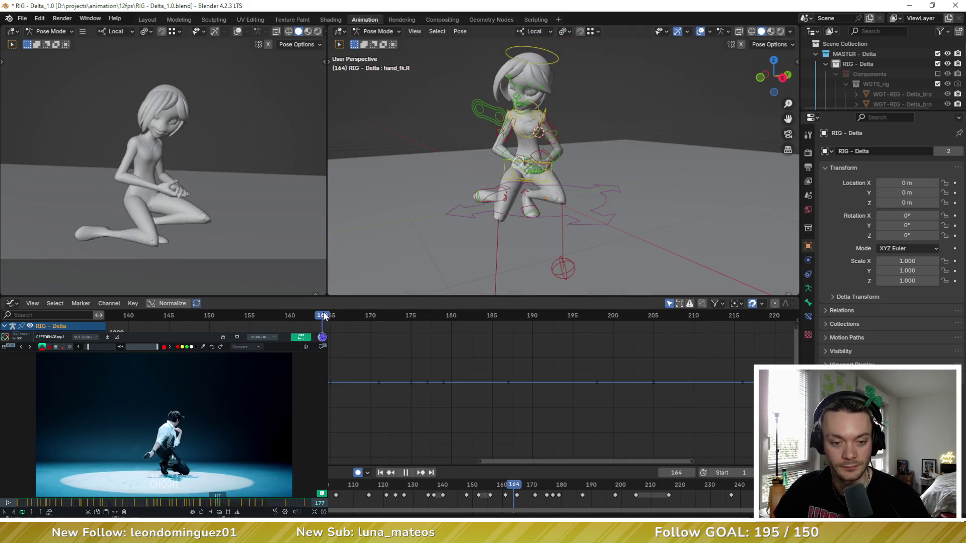
pyautogui.press('space')
pyautogui.click(427, 316)
pyautogui.press('Right')
pyautogui.press('Right')
pyautogui.press('Left')
pyautogui.press('Right')
pyautogui.press('Left')
pyautogui.press('Left')
# Breakdown forearm_fk.R toward neighbouring keys and check frame 179
pyautogui.click(480, 149)
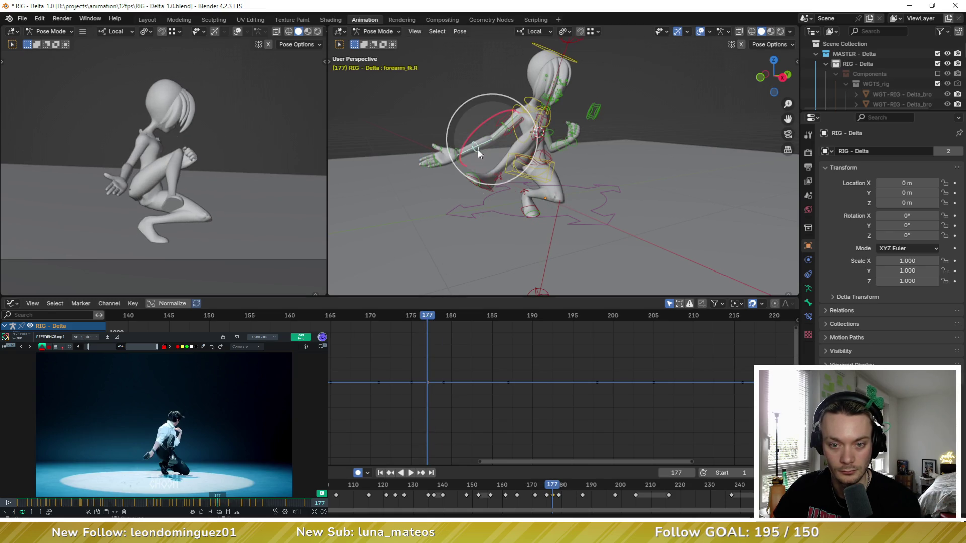
pyautogui.hotkey('shift', 'e')
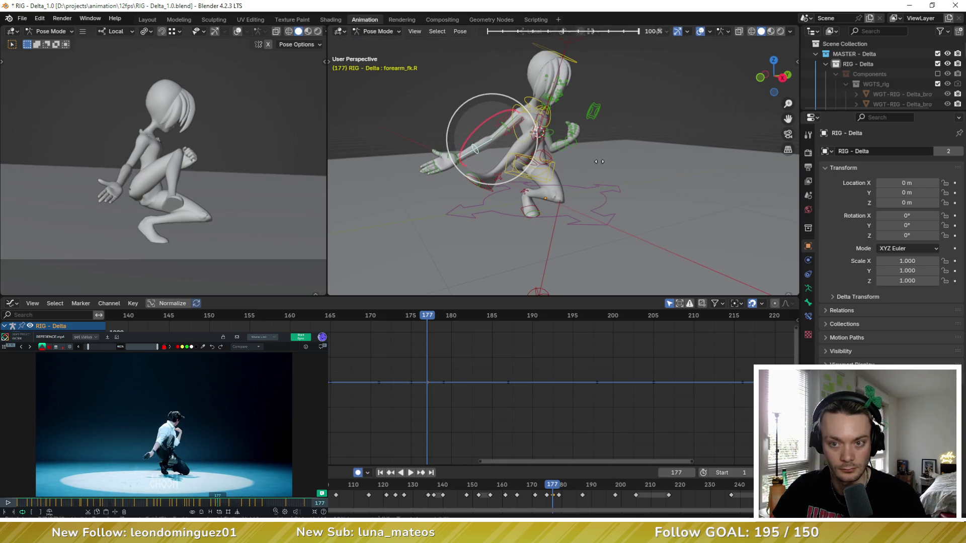
pyautogui.click(594, 162)
pyautogui.press('Right')
pyautogui.press('Right')
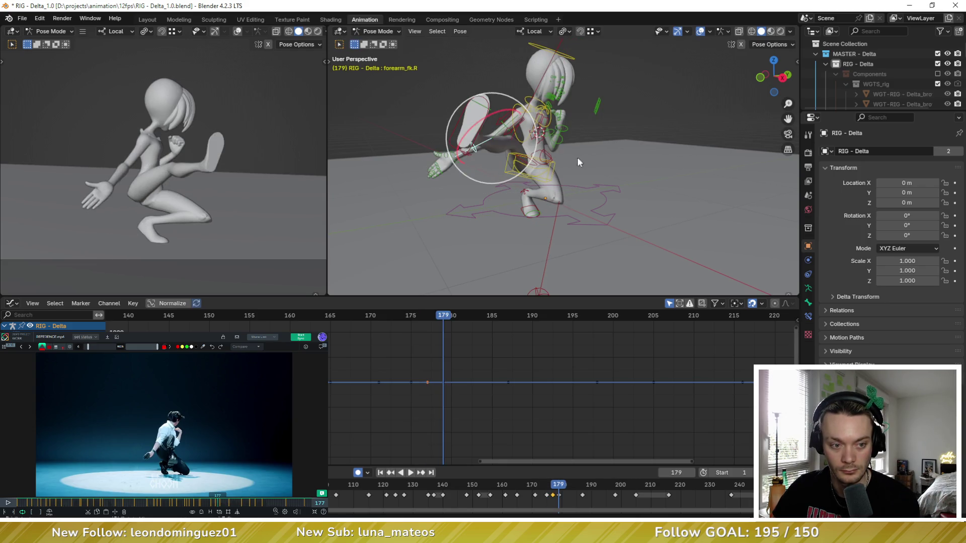
pyautogui.press('Left')
pyautogui.press('Left')
# Trackball-rotate upper_arm_fk.R at frame 177, then select every rig bone
pyautogui.click(506, 127)
pyautogui.press('r')
pyautogui.press('r')
pyautogui.click(512, 132)
pyautogui.press('Right')
pyautogui.press('Right')
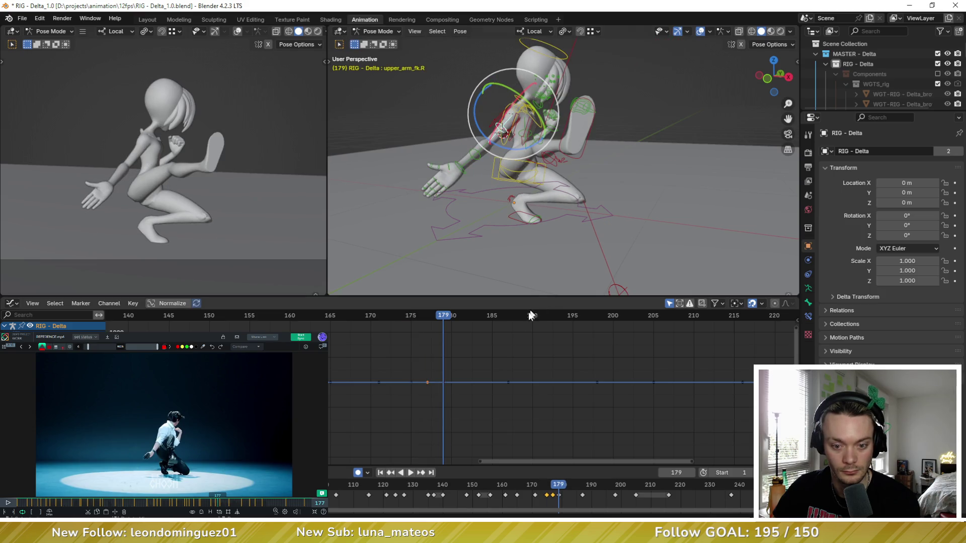
pyautogui.press('a')
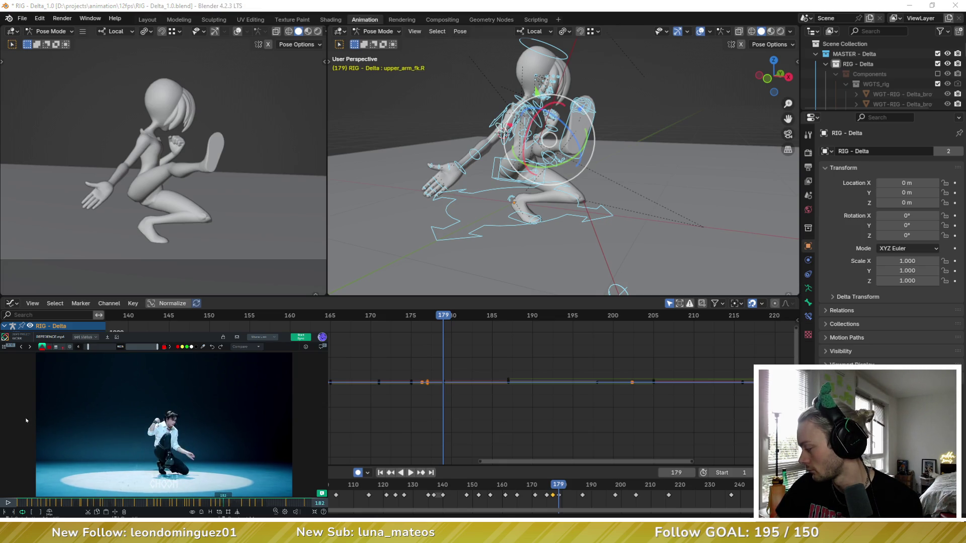
# At frame 182, lower upper_arm_fk.R and keep a breakdown pose between neighbouring keys
pyautogui.press('Right')
pyautogui.press('Right')
pyautogui.press('Right')
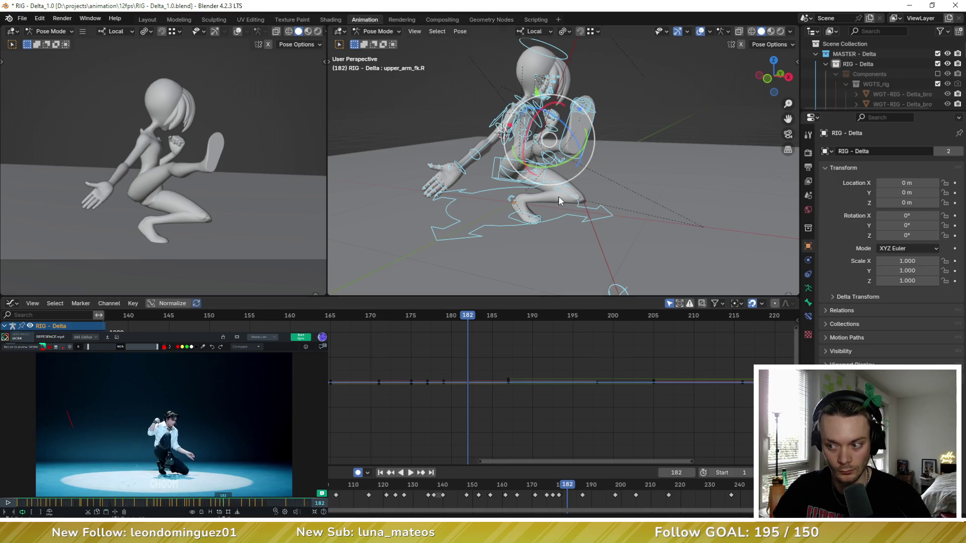
pyautogui.hotkey('ctrl', 'z')
pyautogui.hotkey('shift', 'e')
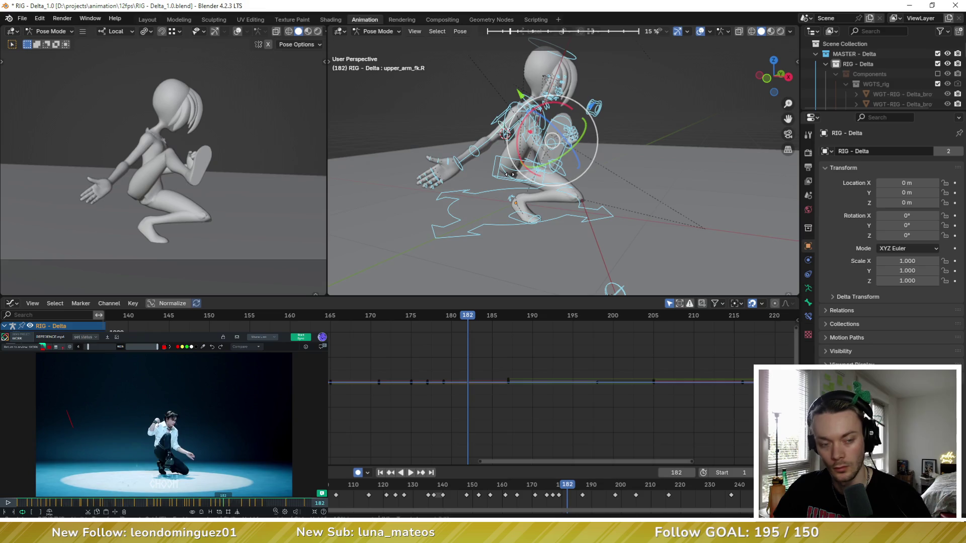
pyautogui.press('Return')
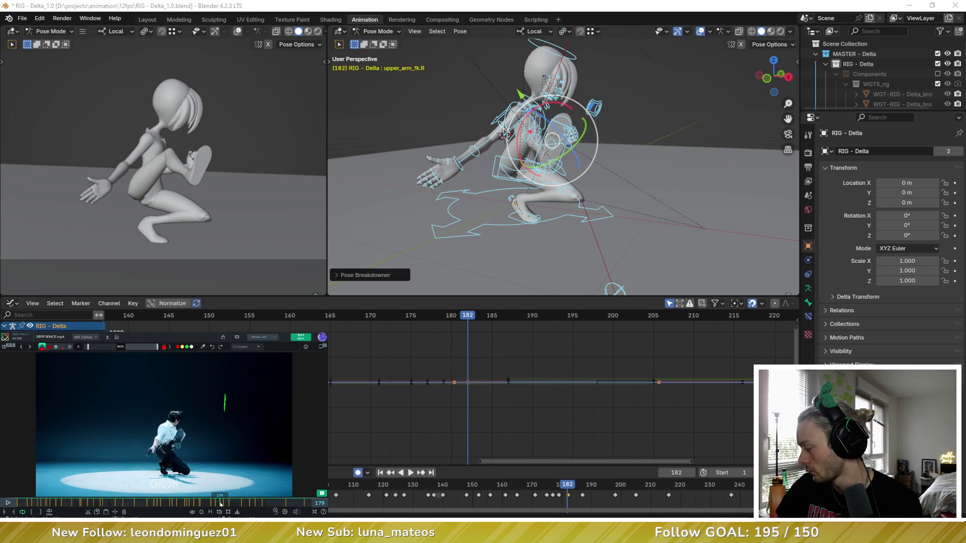
# Scrub the reference to frame 181, adjust the right arm again and select the head control
pyautogui.moveTo(224, 505); pyautogui.dragTo(225, 506)
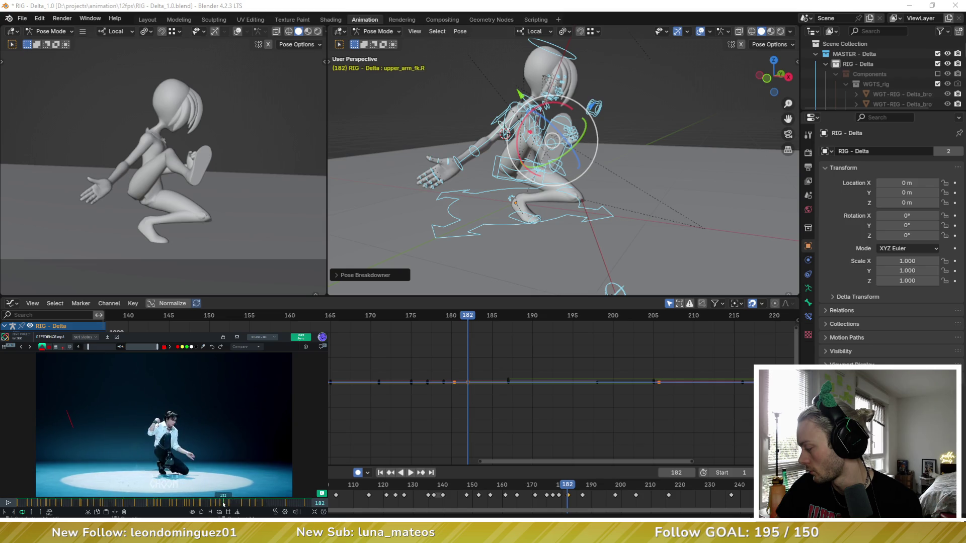
pyautogui.click(684, 406)
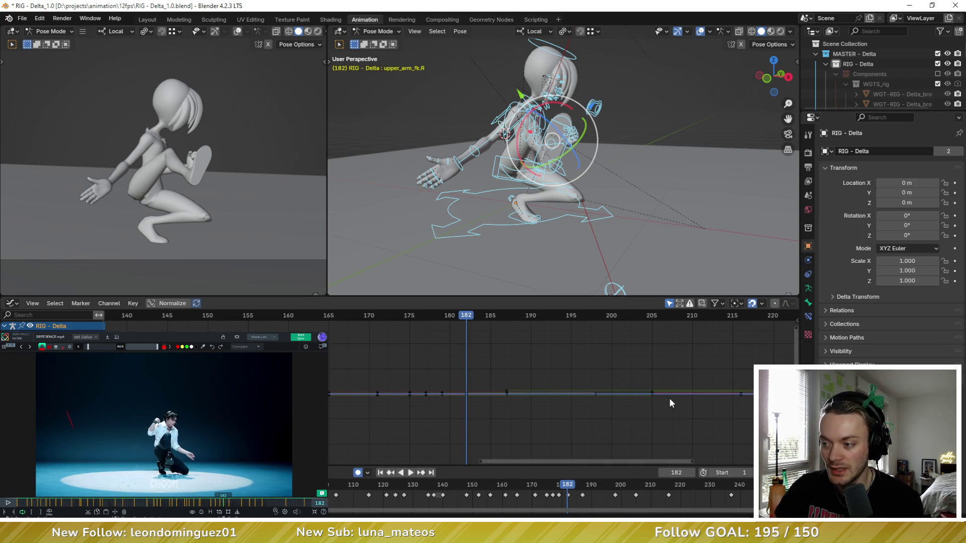
pyautogui.hotkey('ctrl', 'z')
pyautogui.hotkey('ctrl', 'z')
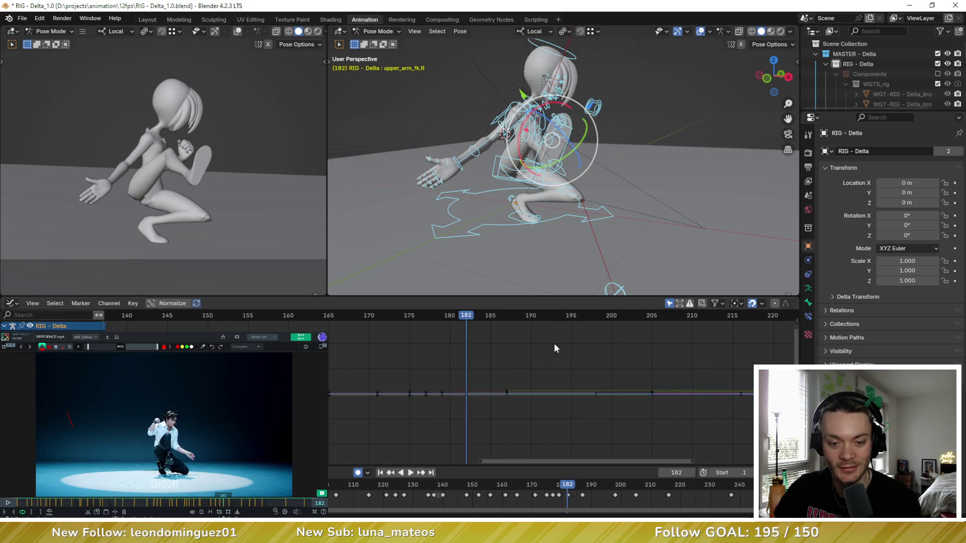
pyautogui.click(576, 51)
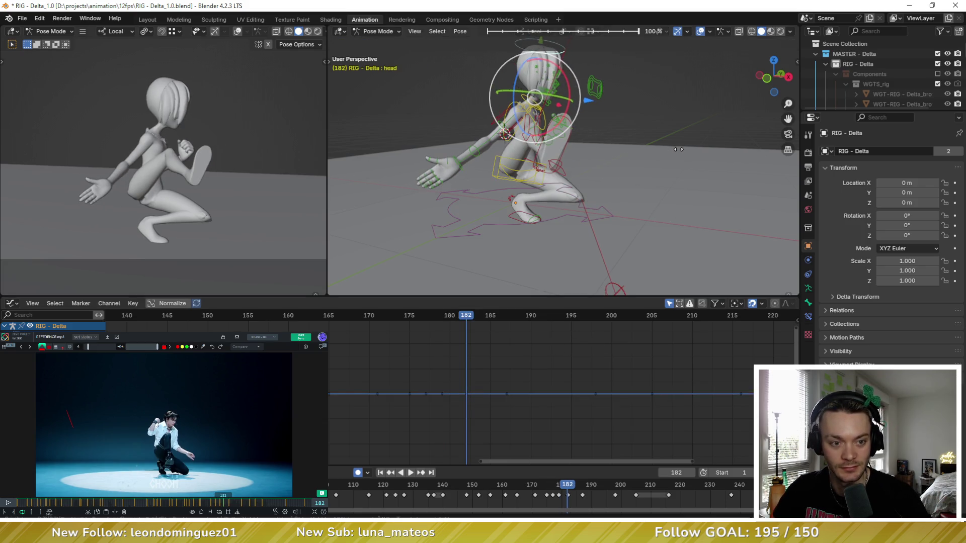
# Walk the selection down neck to chest and compare frame 179 with 182
pyautogui.press('[')
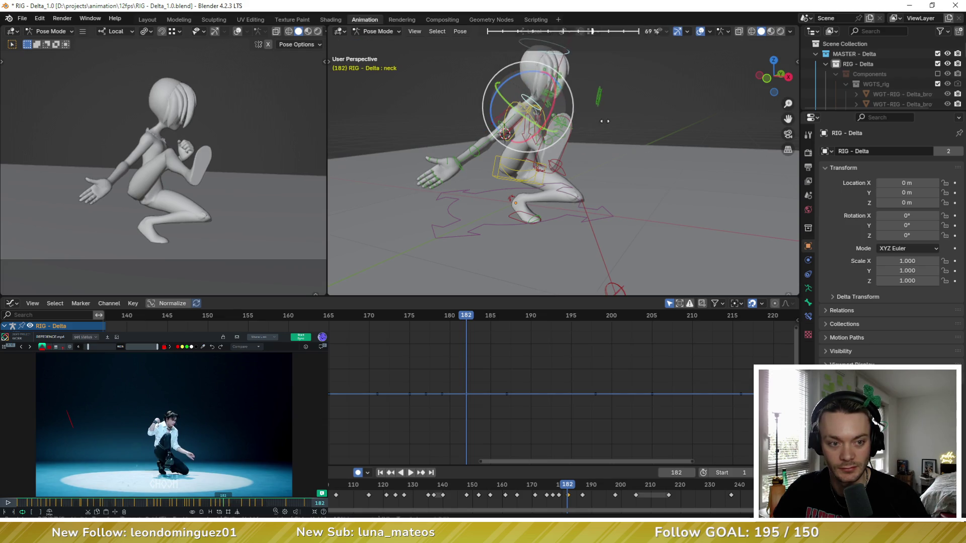
pyautogui.moveTo(624, 127)
pyautogui.mouseDown(button='middle')
pyautogui.moveTo(597, 132)
pyautogui.moveTo(538, 112)
pyautogui.mouseUp(button='middle')
pyautogui.press('[')
pyautogui.press('r')
pyautogui.click(586, 128)
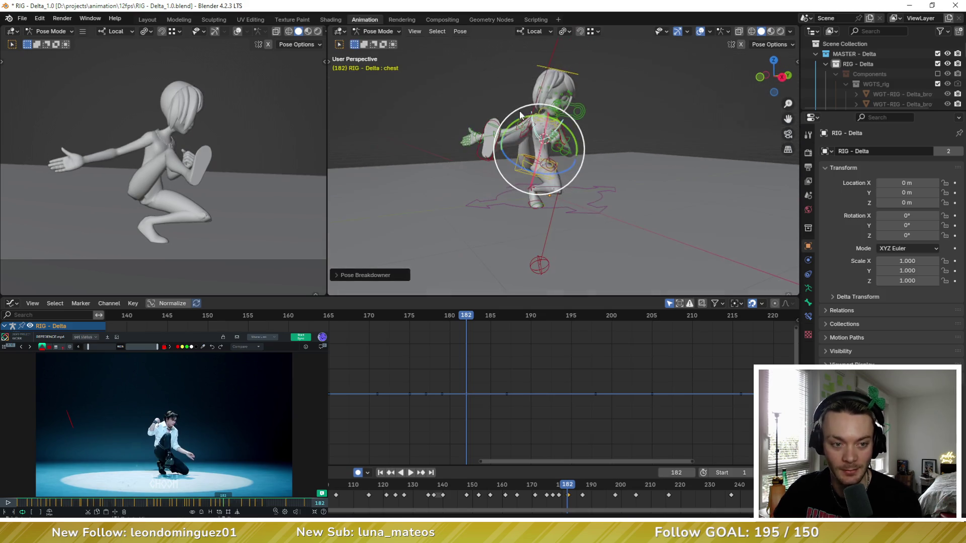
pyautogui.press('Down')
pyautogui.press('Up')
# Trackball-rotate the chest, add a local Y twist at frame 182, then pick foot_ik.R
pyautogui.press('r')
pyautogui.press('r')
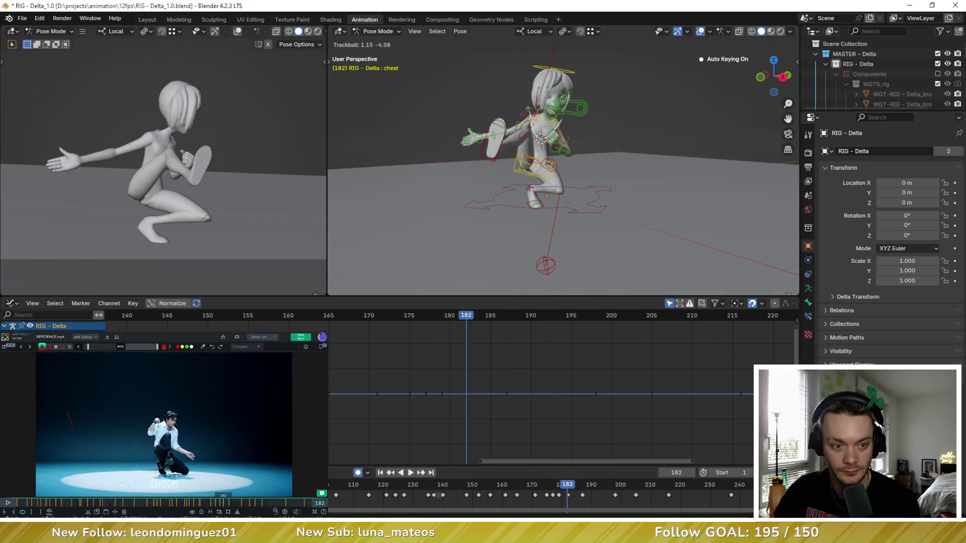
pyautogui.click(533, 120)
pyautogui.press('r')
pyautogui.press('y')
pyautogui.press('y')
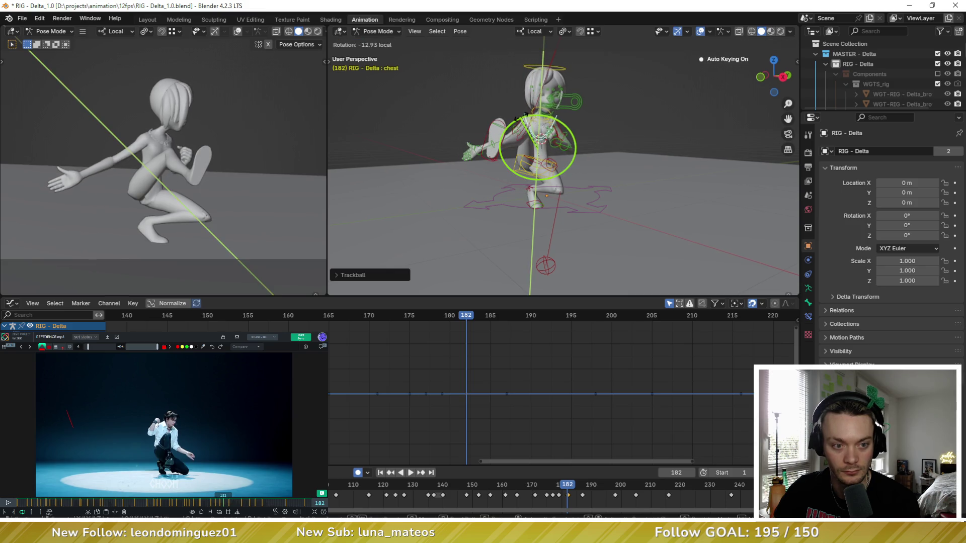
pyautogui.click(520, 117)
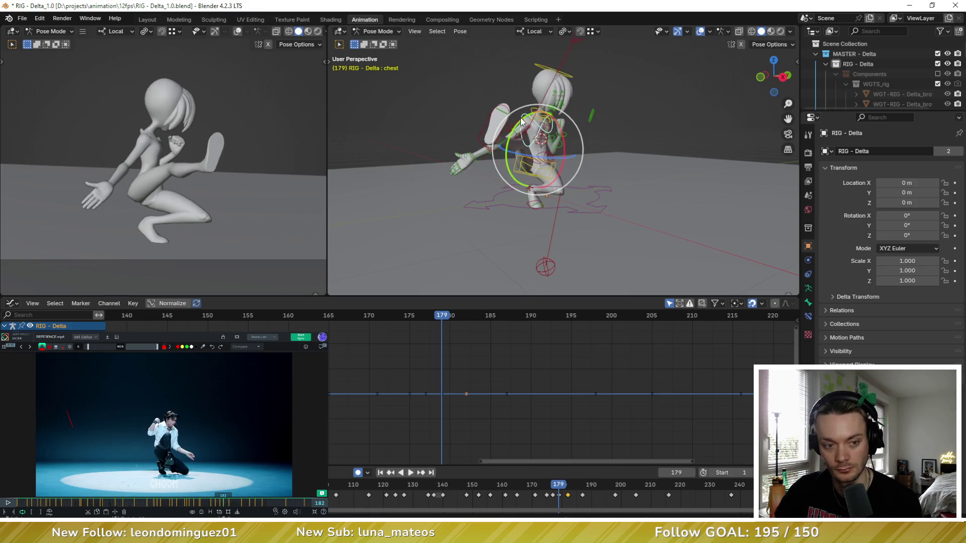
pyautogui.moveTo(520, 118); pyautogui.dragTo(649, 168, button='middle')
pyautogui.click(650, 167)
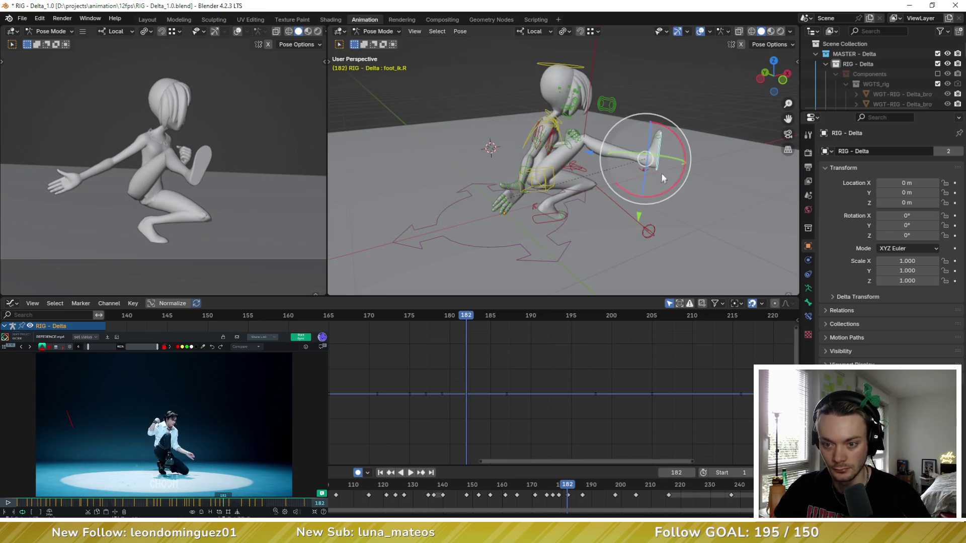
# Breakdown the right foot at 182 and flip against frames 179 and 187 to compare
pyautogui.hotkey('shift', 'e')
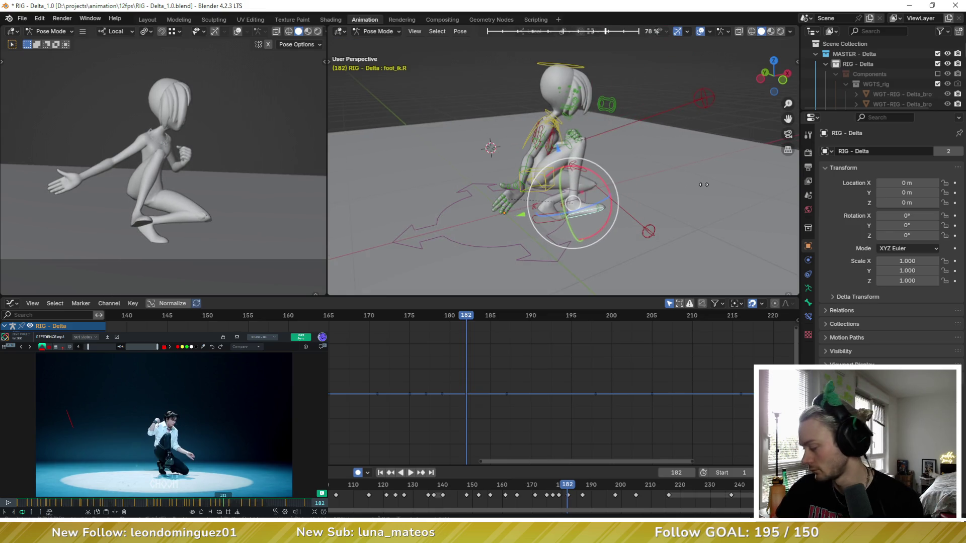
pyautogui.click(703, 185)
pyautogui.press('Right')
pyautogui.press('Right')
pyautogui.press('Right')
pyautogui.press('Right')
pyautogui.press('Right')
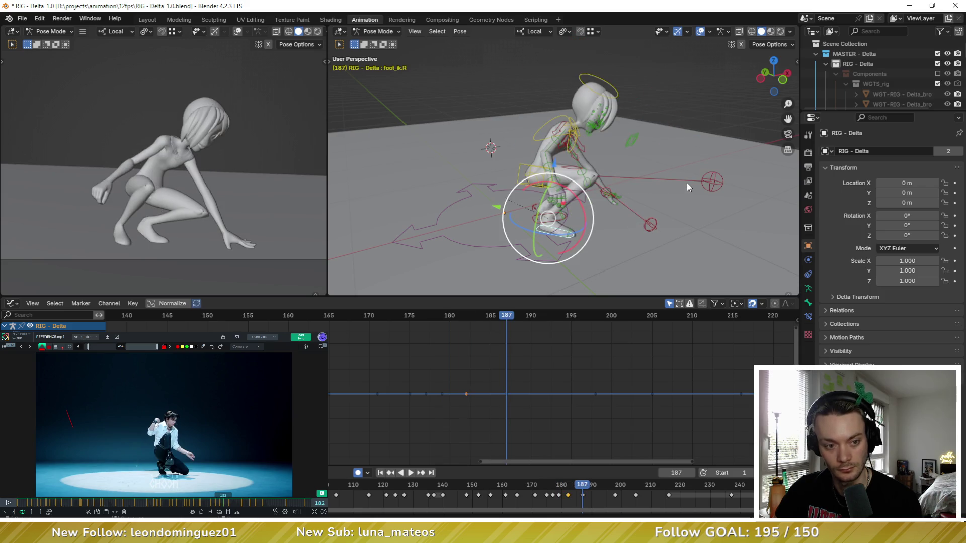
pyautogui.press('Down')
pyautogui.press('Down')
pyautogui.press('Up')
pyautogui.press('Up')
pyautogui.press('Down')
pyautogui.press('Down')
pyautogui.press('Right')
pyautogui.press('Right')
pyautogui.press('Right')
pyautogui.moveTo(623, 143)
pyautogui.mouseDown(button='middle')
pyautogui.moveTo(599, 139)
pyautogui.moveTo(590, 149)
pyautogui.mouseUp(button='middle')
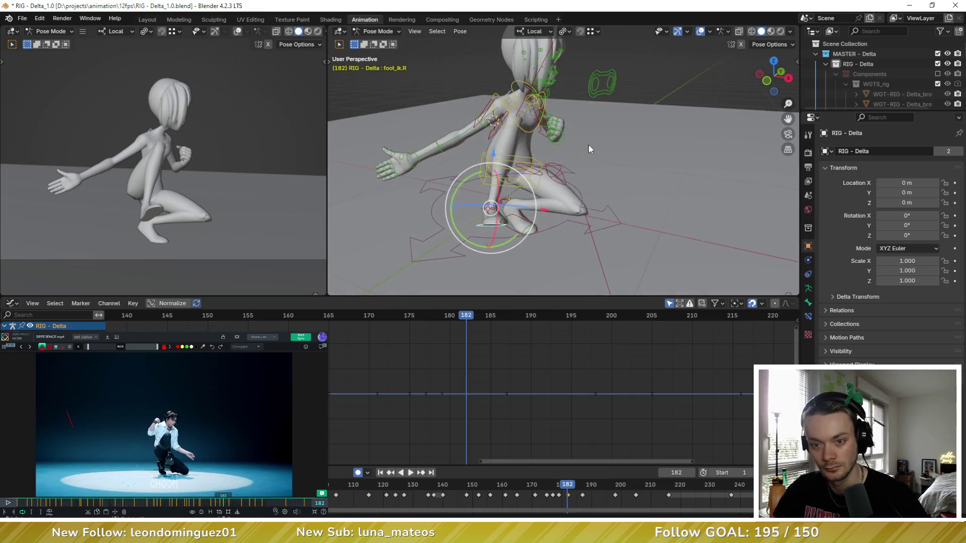
pyautogui.scroll(3, 588, 149)
# Breakdown the right hand pose, step back to frame 179 and select the left upper arm
pyautogui.moveTo(604, 143)
pyautogui.mouseDown()
pyautogui.moveTo(566, 123)
pyautogui.moveTo(551, 92)
pyautogui.mouseUp()
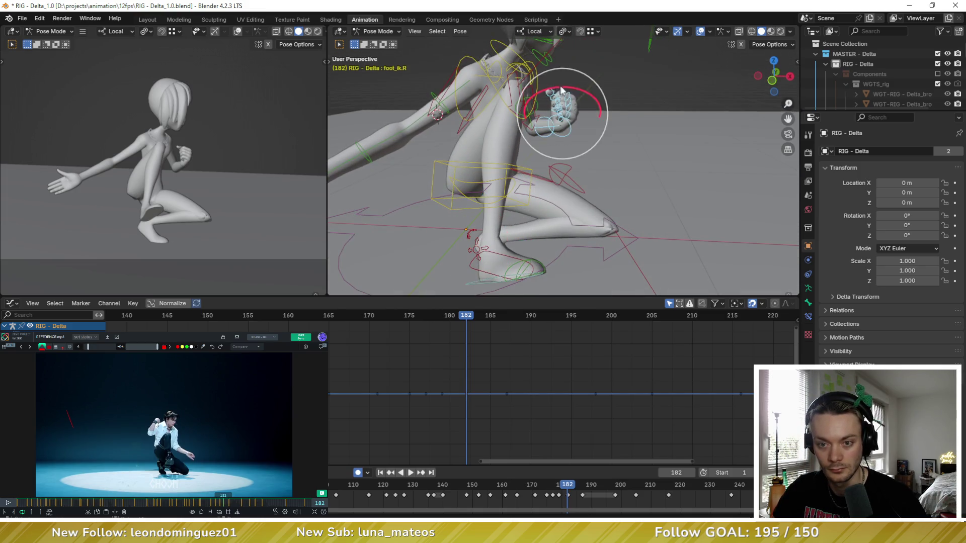
pyautogui.hotkey('shift', 'e')
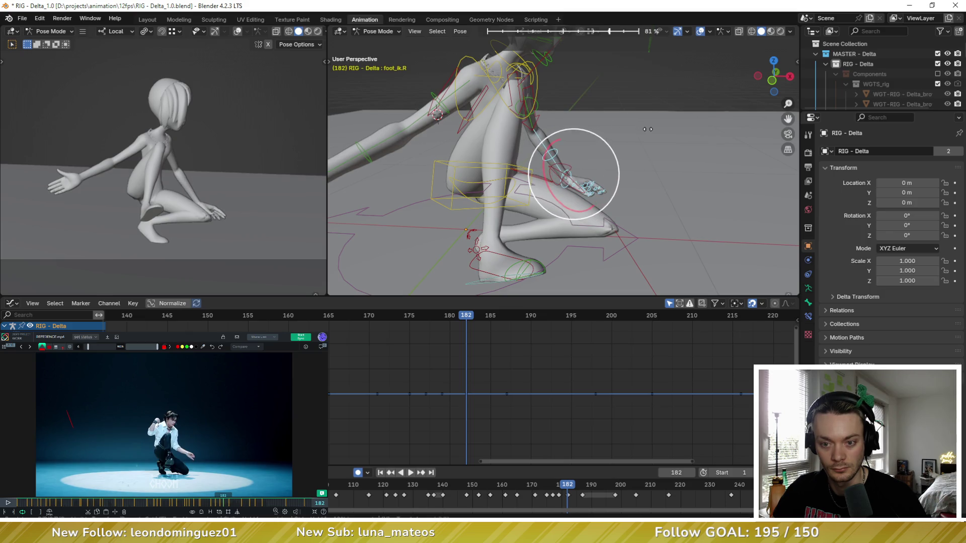
pyautogui.click(513, 321)
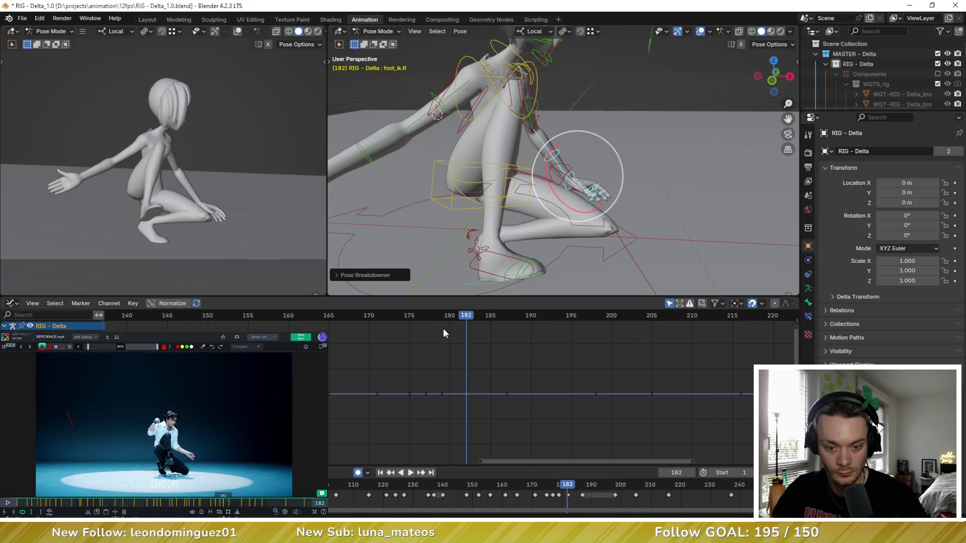
pyautogui.press('Left')
pyautogui.press('Left')
pyautogui.press('Left')
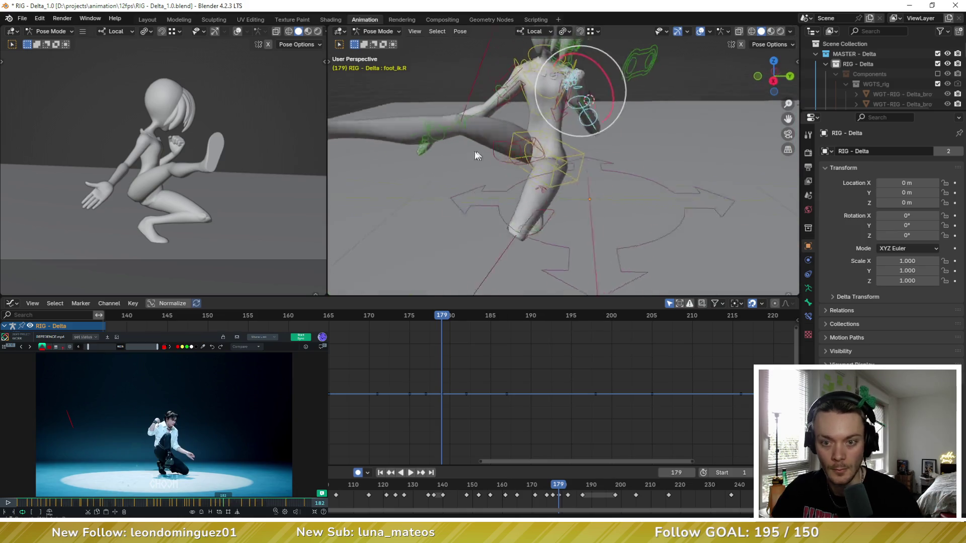
pyautogui.moveTo(475, 155); pyautogui.dragTo(655, 103, button='middle')
pyautogui.click(655, 103)
# Step through the crouch keyframes from 177 back up to frame 182
pyautogui.press('Left')
pyautogui.press('Left')
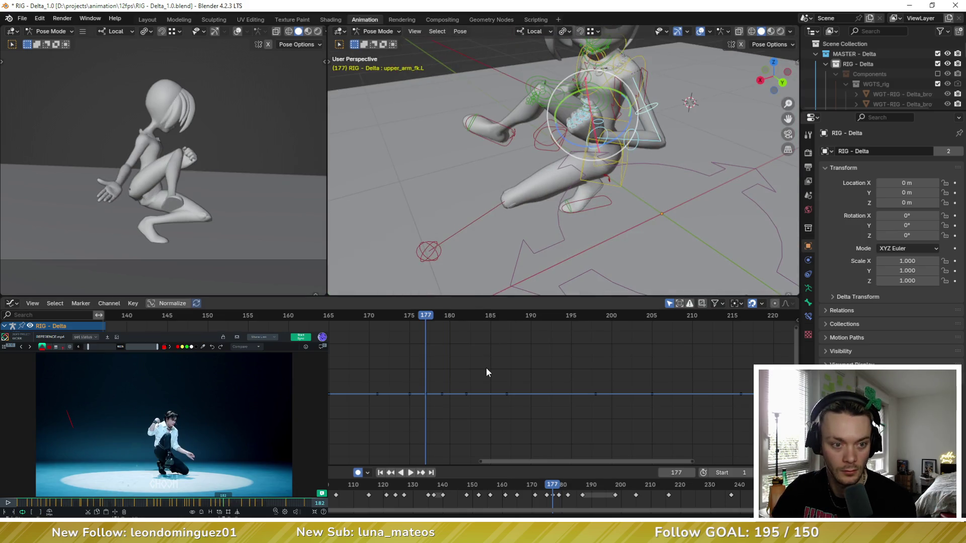
pyautogui.press('Left')
pyautogui.press('Left')
pyautogui.press('Left')
pyautogui.press('Left')
pyautogui.press('Left')
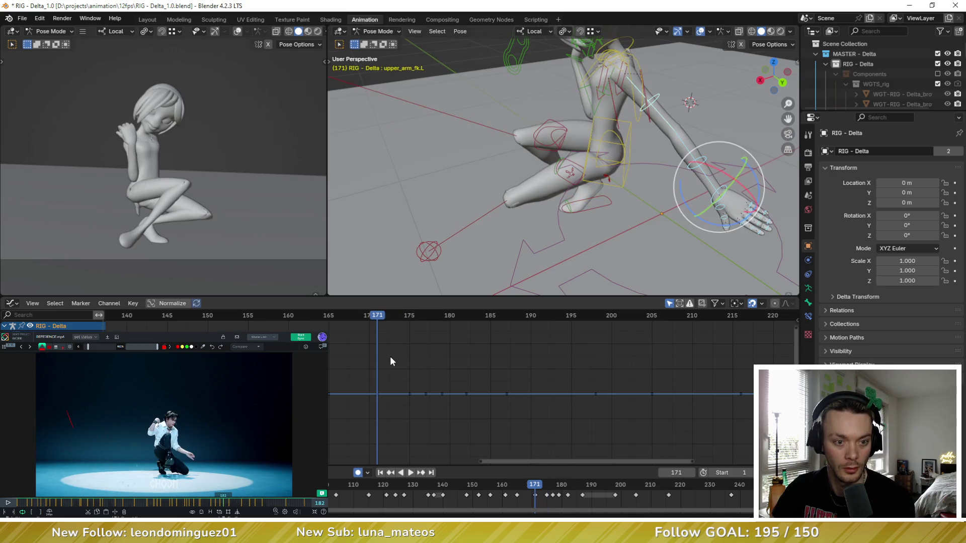
pyautogui.press('Right')
pyautogui.press('Right')
pyautogui.press('Right')
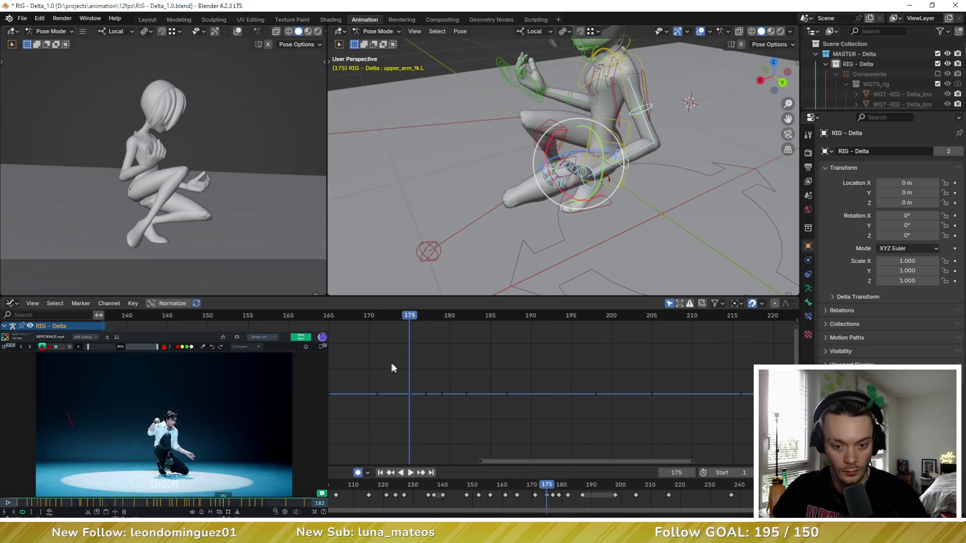
pyautogui.press('Right')
pyautogui.press('Right')
pyautogui.press('Right')
pyautogui.press('Right')
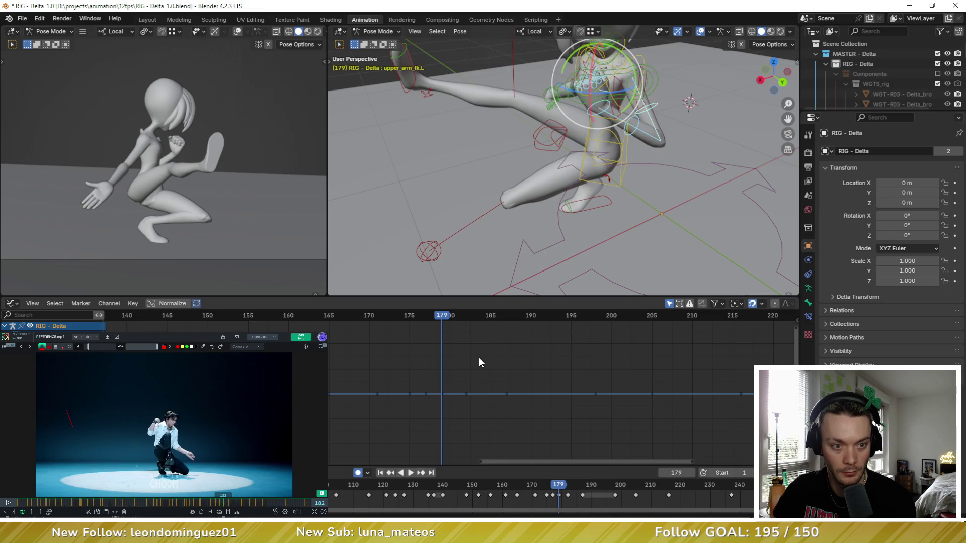
pyautogui.press('Right')
pyautogui.press('Right')
pyautogui.press('Right')
pyautogui.moveTo(528, 189)
pyautogui.mouseDown(button='middle')
pyautogui.moveTo(619, 100)
pyautogui.moveTo(603, 79)
pyautogui.moveTo(581, 134)
pyautogui.mouseUp(button='middle')
pyautogui.scroll(2, 569, 87)
pyautogui.scroll(-3, 584, 84)
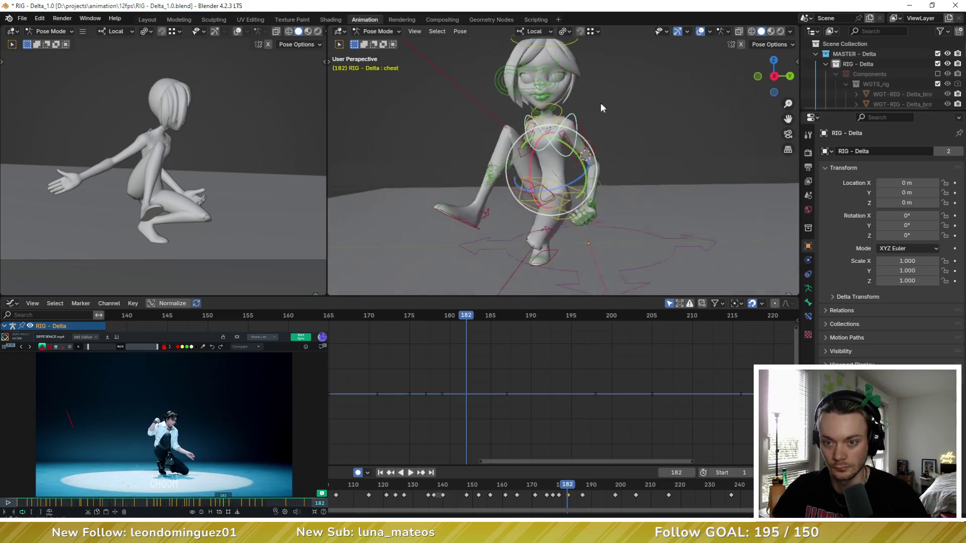
# Rotate the chest, head and neck bones at frame 182 to tilt the upper body toward the reference
pyautogui.click(583, 176)
pyautogui.press('r')
pyautogui.click(586, 165)
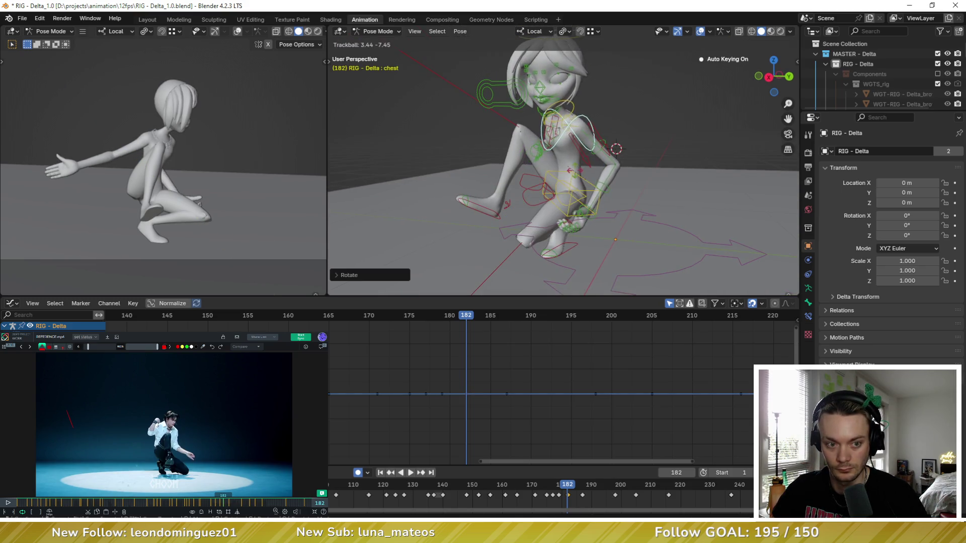
pyautogui.scroll(-2, 579, 114)
pyautogui.click(580, 124)
pyautogui.press('r')
pyautogui.press('r')
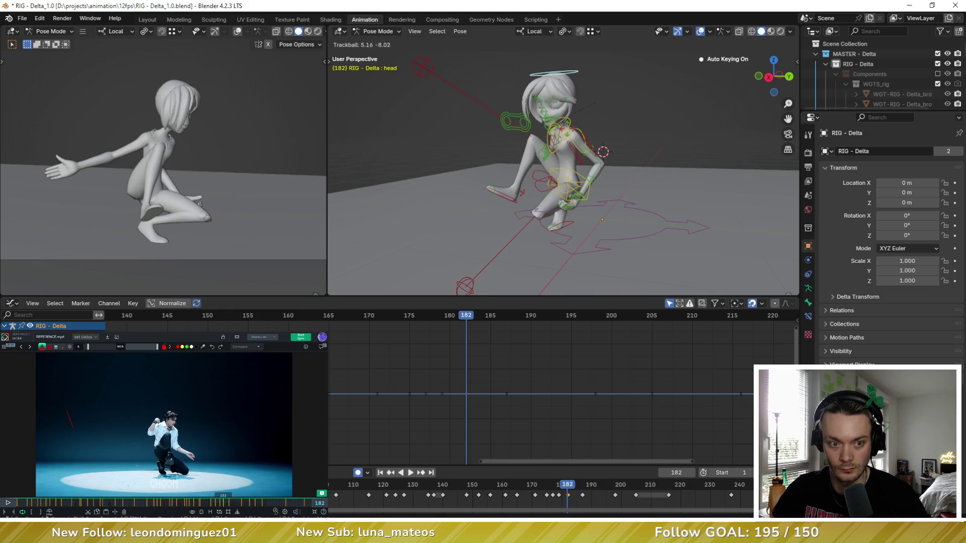
pyautogui.click(573, 121)
pyautogui.scroll(3, 558, 113)
pyautogui.moveTo(554, 110); pyautogui.dragTo(558, 114, button='middle')
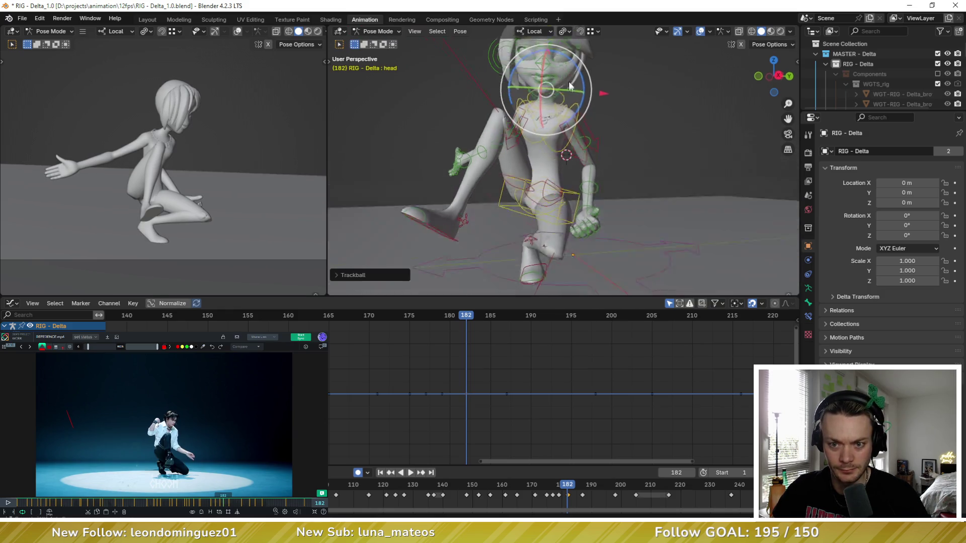
pyautogui.click(558, 114)
pyautogui.press('r')
pyautogui.press('r')
pyautogui.click(520, 68)
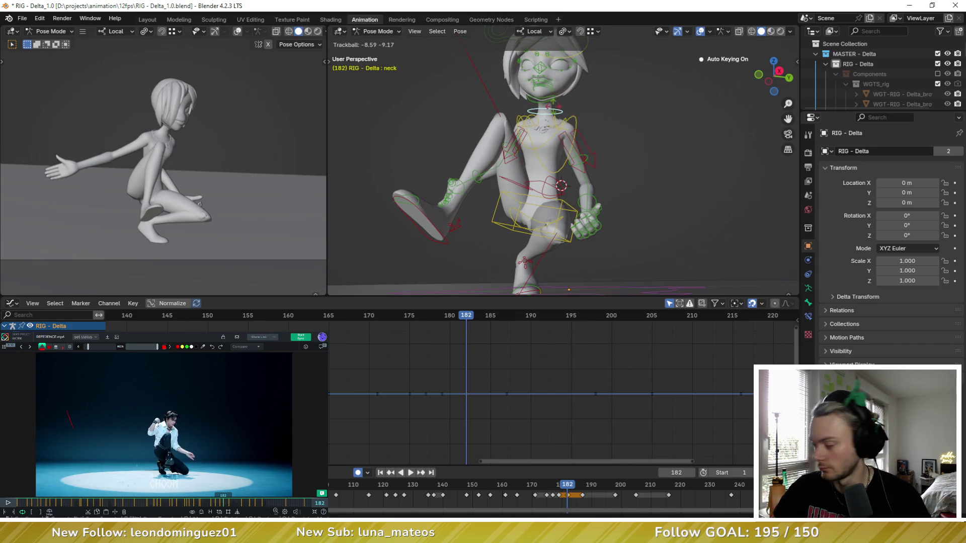
pyautogui.click(579, 78)
pyautogui.moveTo(573, 83); pyautogui.dragTo(579, 78, button='middle')
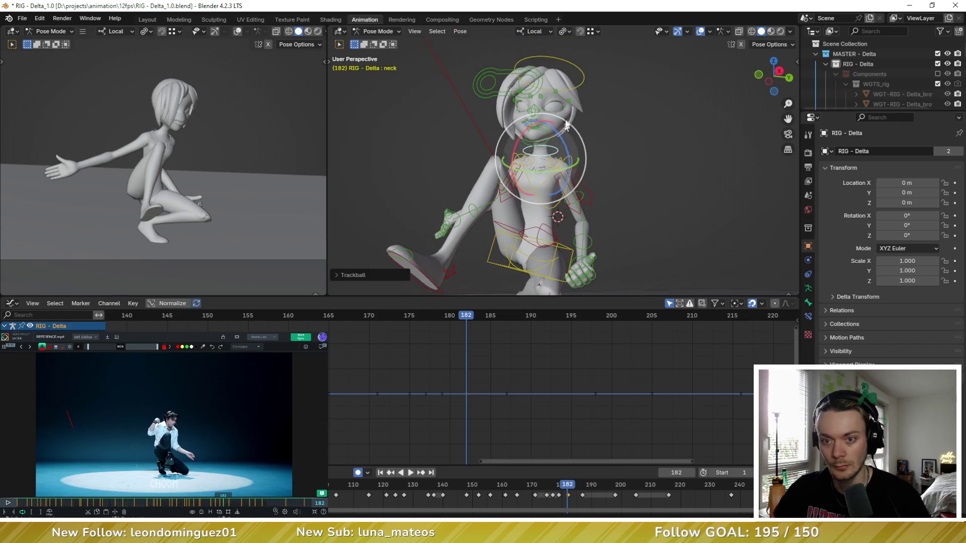
pyautogui.press('r')
pyautogui.press('r')
pyautogui.click(559, 151)
# Compare frame 182 against 179, trying and cancelling a torso rotation
pyautogui.moveTo(558, 151)
pyautogui.mouseDown(button='middle')
pyautogui.moveTo(555, 165)
pyautogui.moveTo(551, 153)
pyautogui.moveTo(561, 212)
pyautogui.moveTo(521, 230)
pyautogui.mouseUp(button='middle')
pyautogui.press('Left')
pyautogui.press('Right')
pyautogui.click(529, 225)
pyautogui.press('r')
pyautogui.press('r')
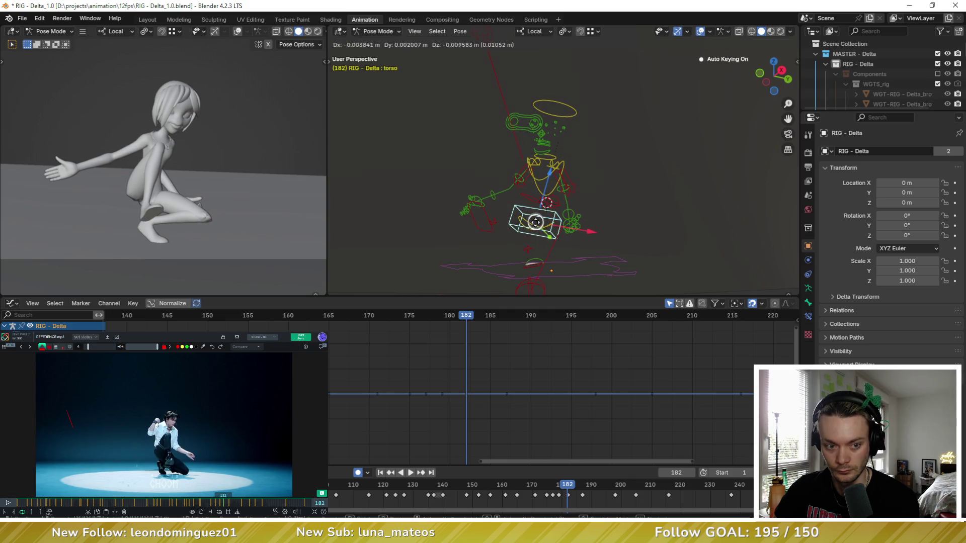
pyautogui.press('Escape')
pyautogui.press('Left')
pyautogui.press('Left')
pyautogui.press('Left')
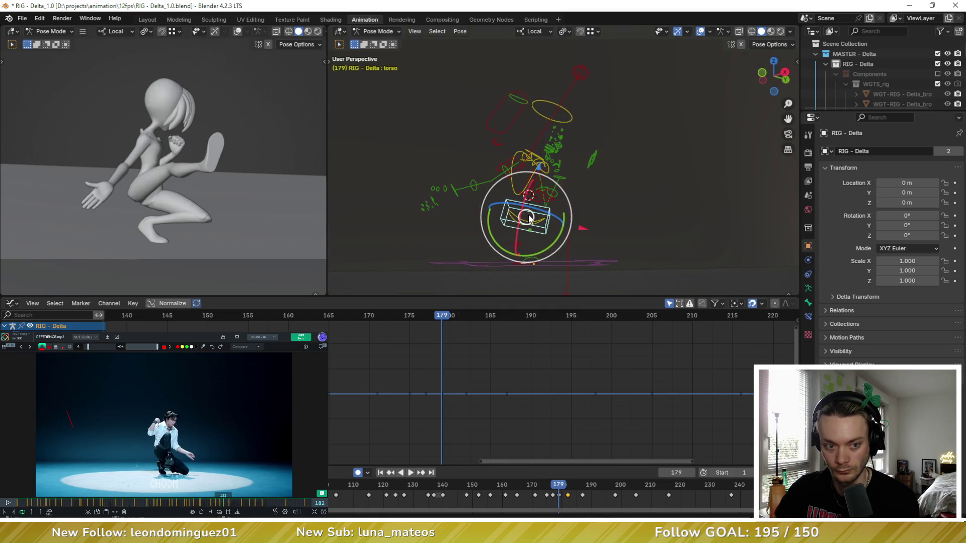
pyautogui.press('Right')
pyautogui.press('Right')
pyautogui.press('Right')
# Delete the outstretched hand key at 182 and paste a pose onto the right arm so it rises
pyautogui.moveTo(531, 217); pyautogui.dragTo(371, 155, button='middle')
pyautogui.moveTo(363, 147); pyautogui.dragTo(462, 236)
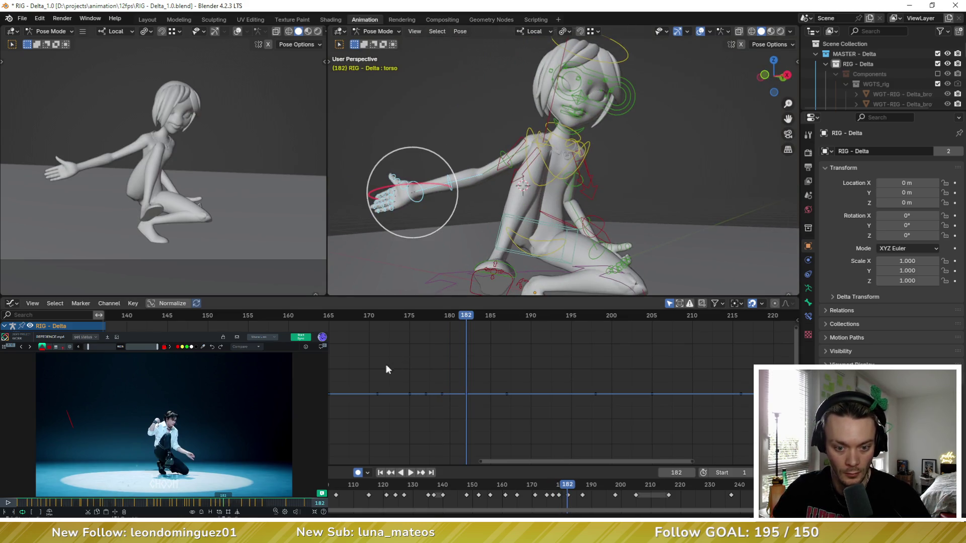
pyautogui.press('Delete')
pyautogui.moveTo(483, 196)
pyautogui.mouseDown(button='middle')
pyautogui.moveTo(515, 155)
pyautogui.moveTo(498, 170)
pyautogui.moveTo(572, 179)
pyautogui.mouseUp(button='middle')
pyautogui.click(499, 170)
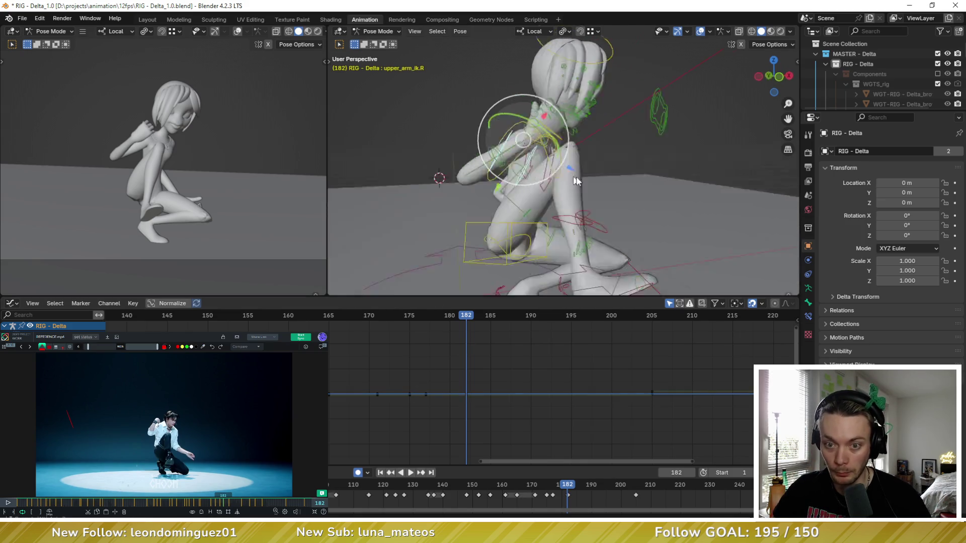
pyautogui.scroll(2, 571, 174)
pyautogui.click(549, 144)
pyautogui.moveTo(385, 408); pyautogui.dragTo(386, 409)
pyautogui.hotkey('ctrl', 'v')
# Rotate shoulder.R and upper_arm_fk.R so the raised right arm folds toward the face
pyautogui.moveTo(584, 244); pyautogui.dragTo(499, 176, button='middle')
pyautogui.moveTo(498, 176); pyautogui.dragTo(479, 252)
pyautogui.moveTo(464, 259); pyautogui.dragTo(442, 221, button='middle')
pyautogui.click(441, 222)
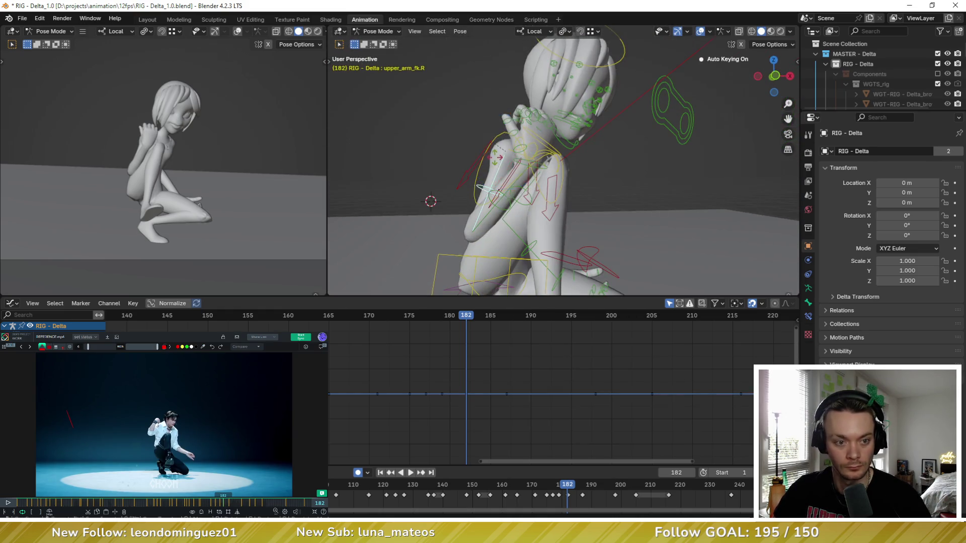
pyautogui.press('r')
pyautogui.press('r')
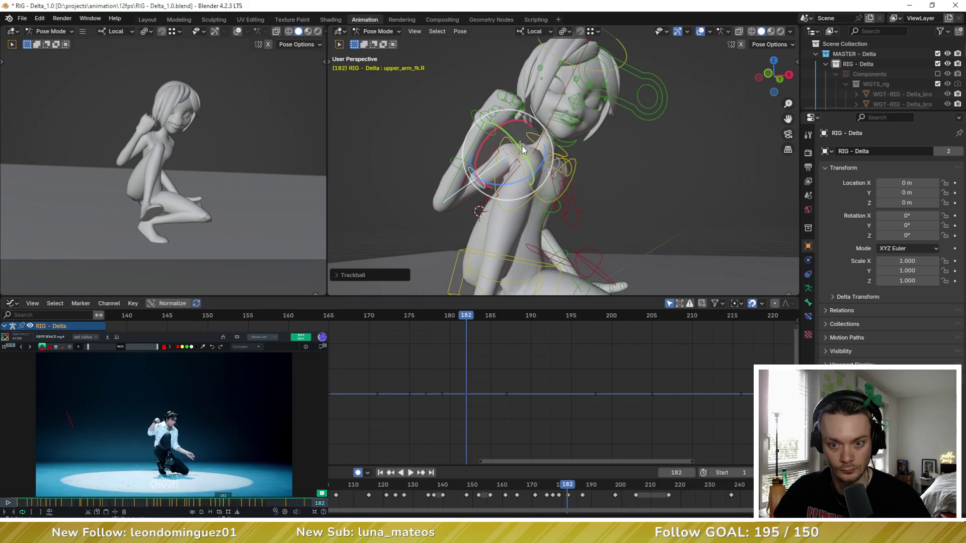
pyautogui.click(528, 150)
pyautogui.moveTo(501, 155); pyautogui.dragTo(486, 174)
pyautogui.click(508, 187)
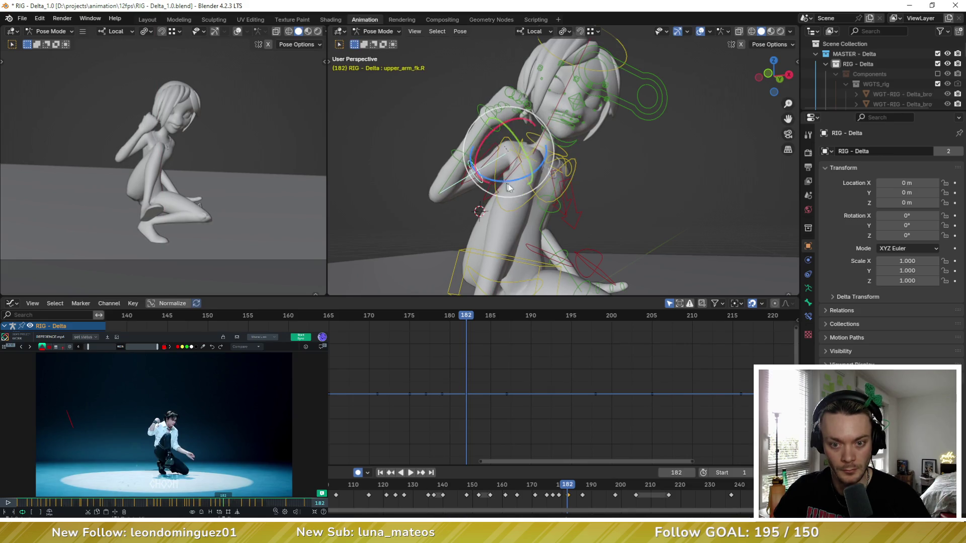
pyautogui.press('r')
pyautogui.press('r')
pyautogui.click(514, 161)
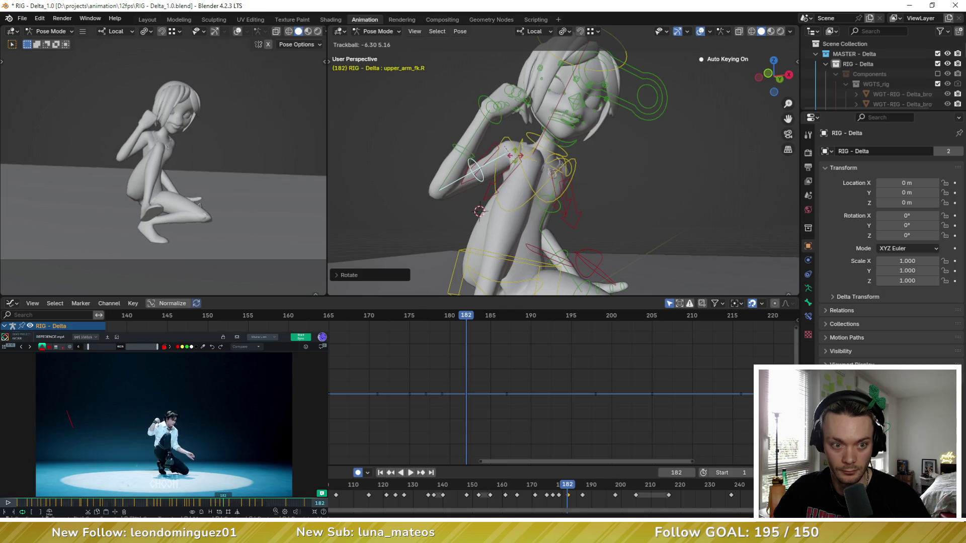
# Turn hand_fk.R so the hand rests by the cheek, then flip to the previous key and back
pyautogui.moveTo(514, 160); pyautogui.dragTo(476, 123, button='middle')
pyautogui.press('r')
pyautogui.press('Escape')
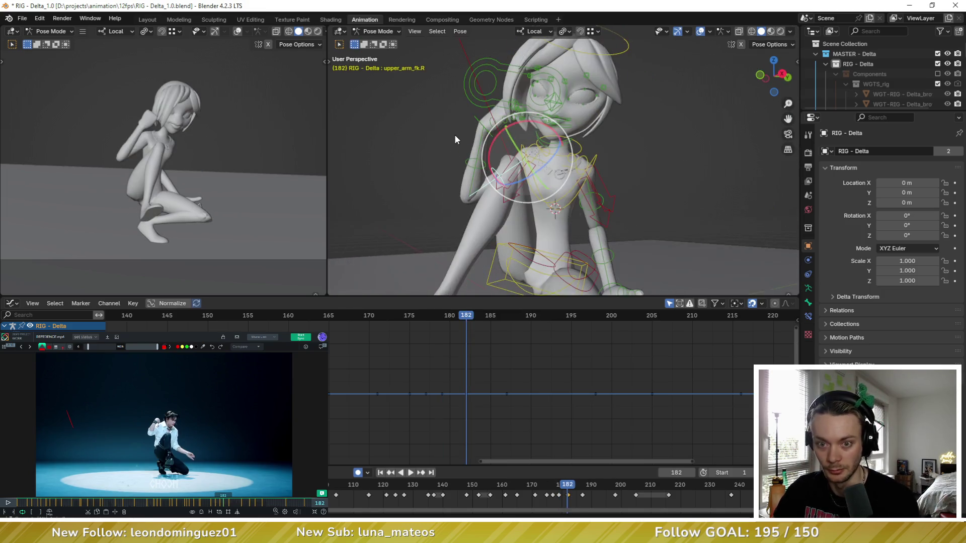
pyautogui.click(478, 112)
pyautogui.press('r')
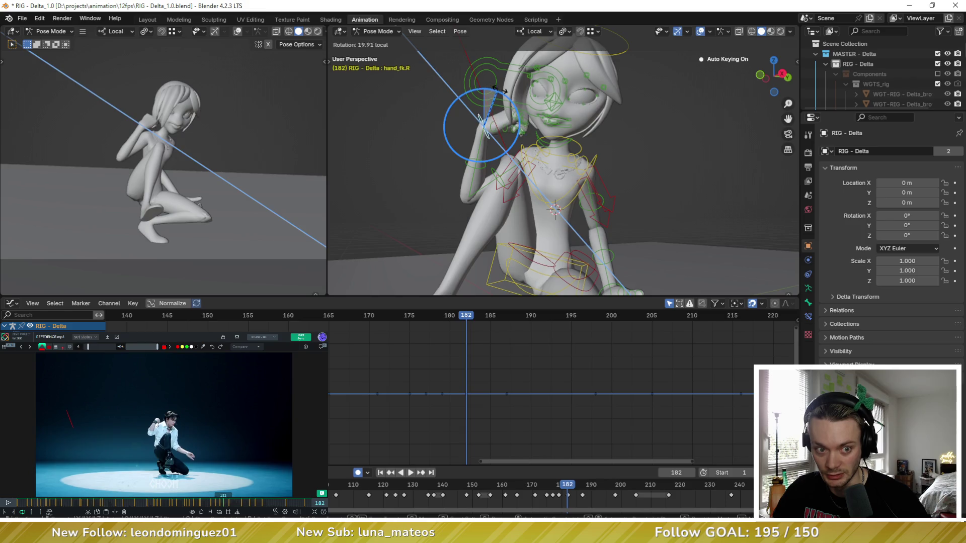
pyautogui.click(494, 115)
pyautogui.press('r')
pyautogui.press('r')
pyautogui.click(509, 105)
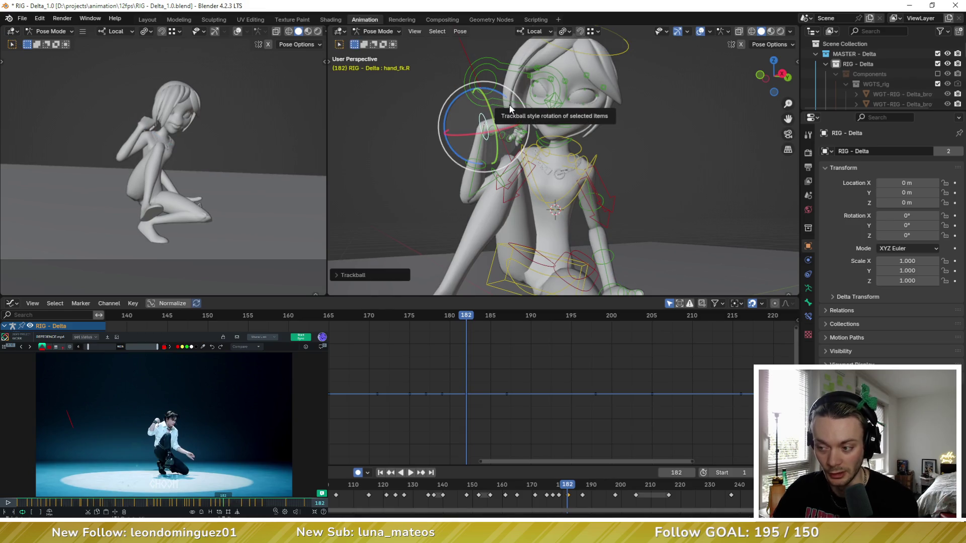
pyautogui.press('Down')
pyautogui.press('Up')
# Step between keyframes 171–187 to compare the arm poses, landing on frame 175
pyautogui.press('Up')
pyautogui.press('Down')
pyautogui.press('Down')
pyautogui.press('Up')
pyautogui.press('Down')
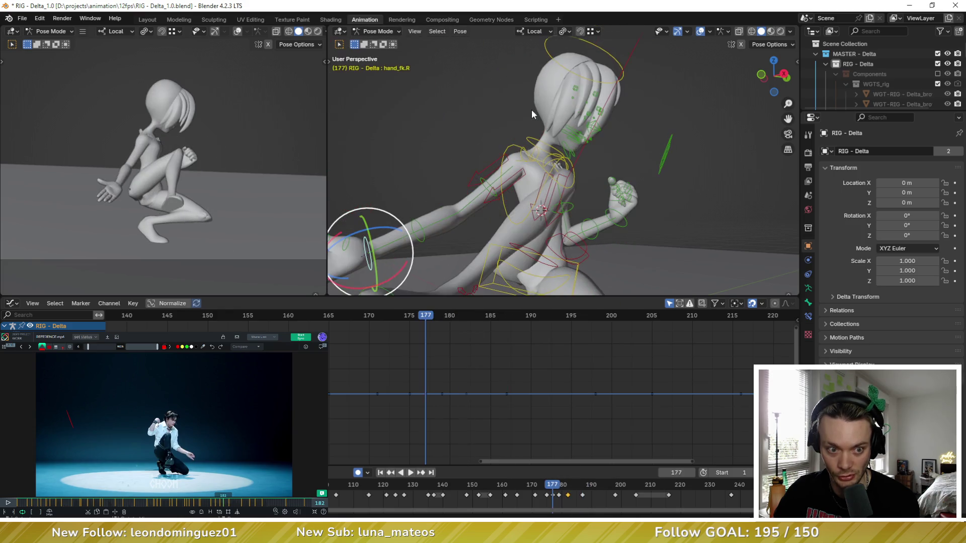
pyautogui.press('Up')
pyautogui.press('Down')
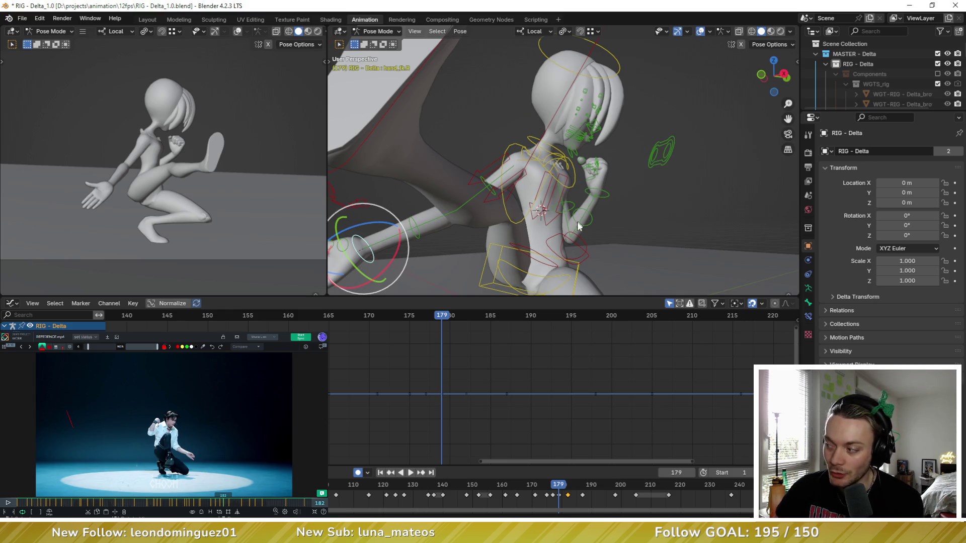
pyautogui.moveTo(476, 371); pyautogui.dragTo(441, 365, button='middle')
pyautogui.press('Up')
pyautogui.press('Down')
pyautogui.press('Up')
pyautogui.press('Down')
pyautogui.press('Down')
pyautogui.press('Up')
pyautogui.press('Up')
pyautogui.press('Down')
pyautogui.press('Down')
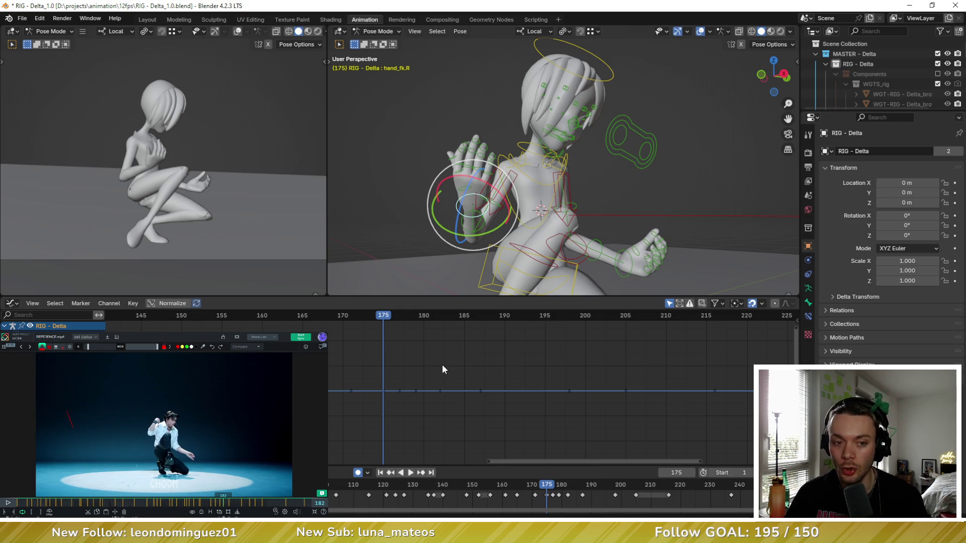
# Play back the motion, stop, and step to frame 177 ready to fix the left hand
pyautogui.press('space')
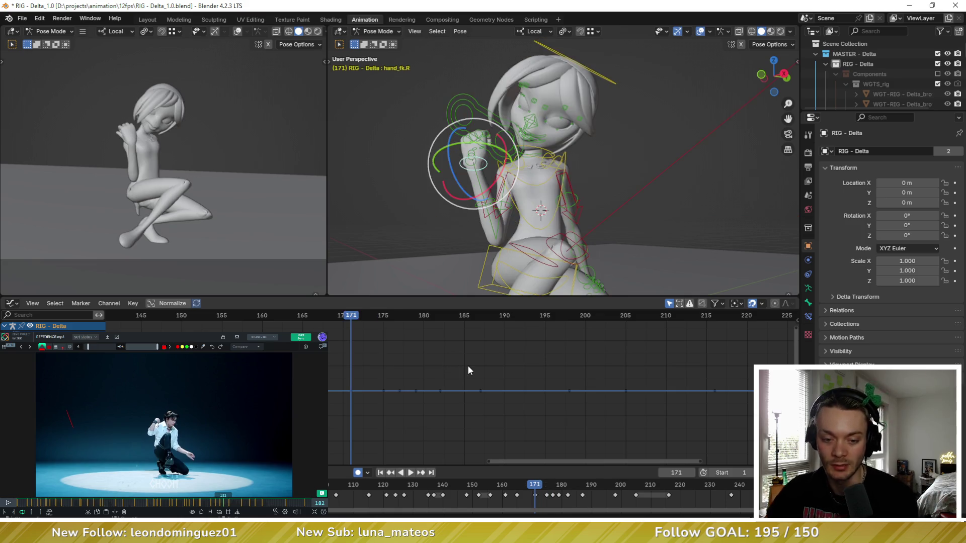
pyautogui.press('Escape')
pyautogui.press('Right')
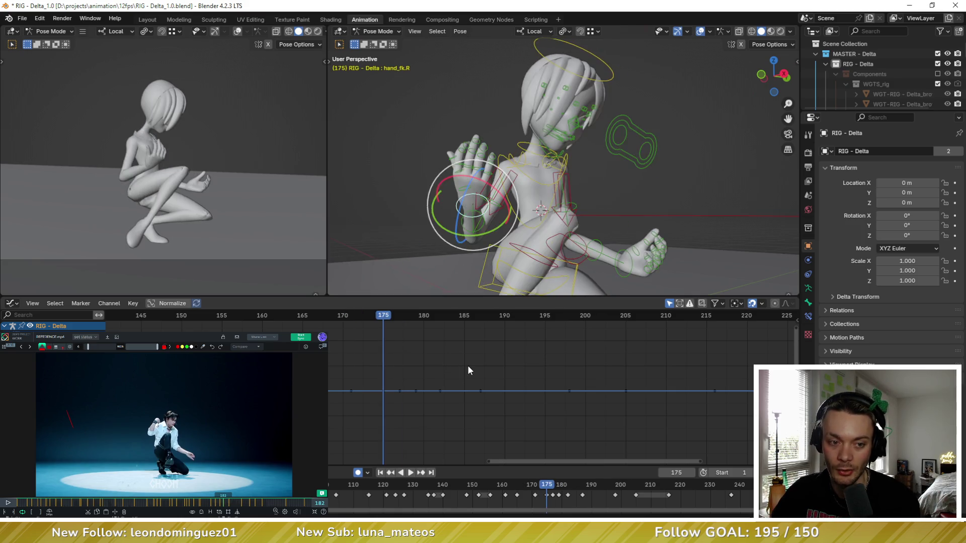
pyautogui.press('Right')
pyautogui.press('Right')
pyautogui.press('Right')
pyautogui.press('Left')
pyautogui.press('Left')
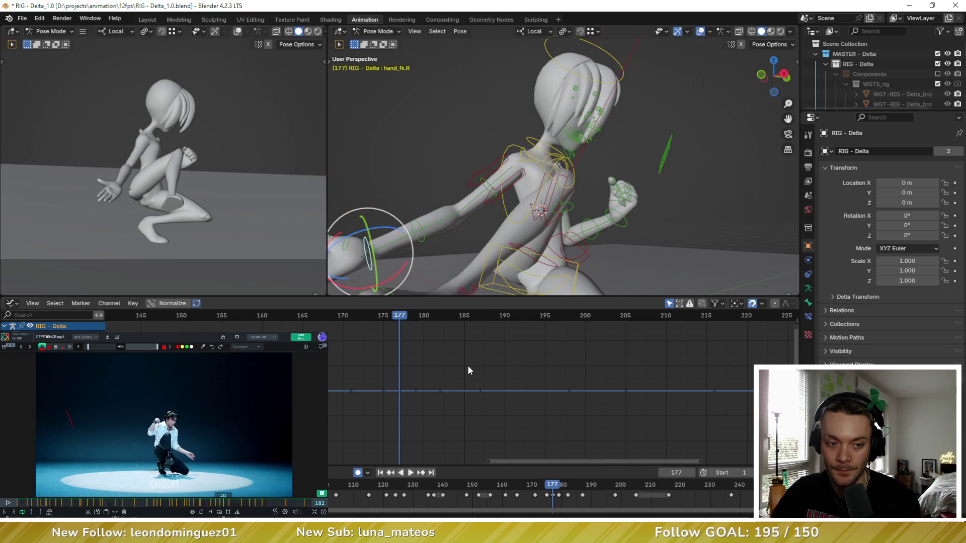
pyautogui.moveTo(618, 231); pyautogui.dragTo(634, 219, button='middle')
# Rotate hand_fk.L at frame 177 so the left hand sits raised near the chest
pyautogui.click(640, 219)
pyautogui.press('r')
pyautogui.press('r')
pyautogui.click(641, 219)
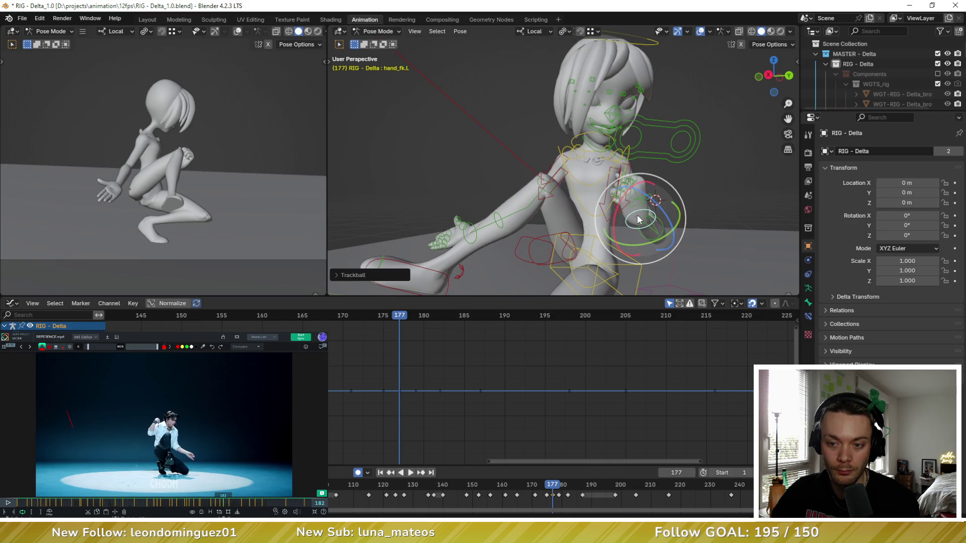
pyautogui.click(636, 202)
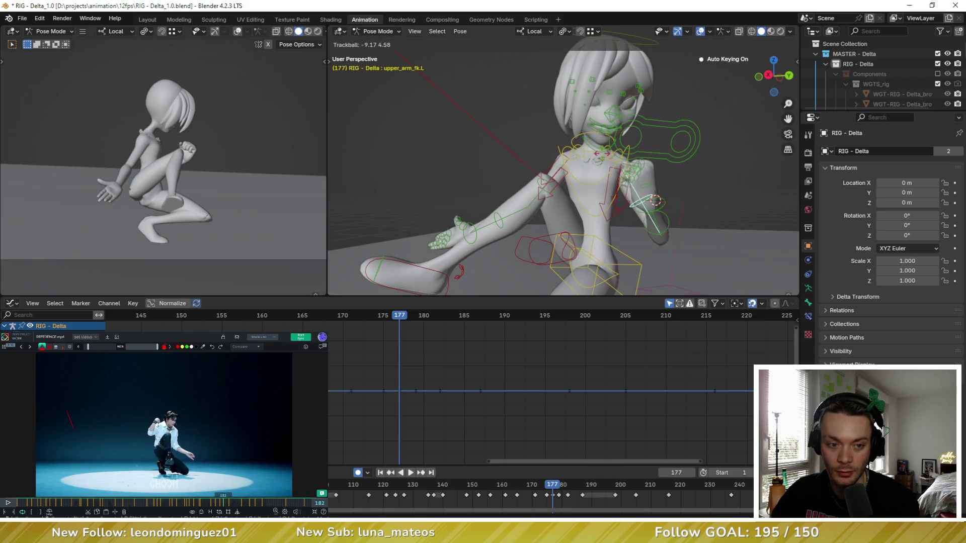
pyautogui.click(653, 219)
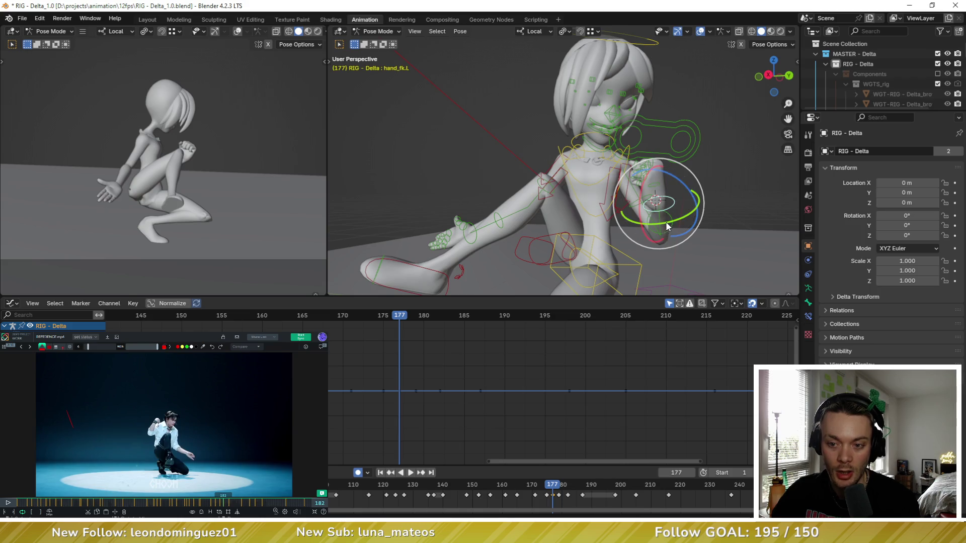
pyautogui.press('r')
pyautogui.click(640, 214)
# Flip through frames 177, 179 and 182 to check the hand against the kick and crouch poses
pyautogui.press('r')
pyautogui.press('Escape')
pyautogui.press('Left')
pyautogui.press('Right')
pyautogui.press('Right')
pyautogui.press('Left')
pyautogui.press('Right')
pyautogui.press('Right')
pyautogui.press('Right')
pyautogui.press('Right')
pyautogui.press('Right')
pyautogui.press('Left')
pyautogui.press('Right')
pyautogui.scroll(-3, 625, 195)
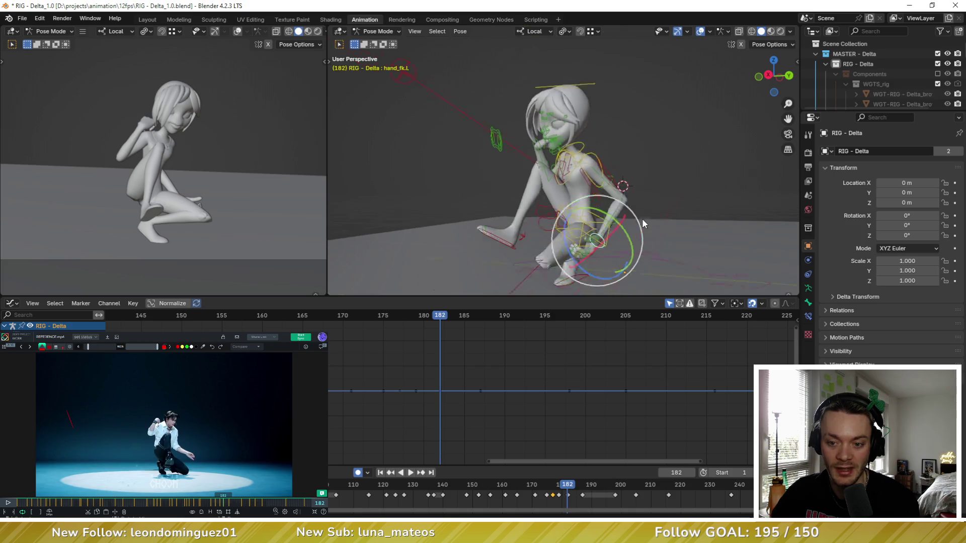
# Bend forearm_fk.L on the X axis at frame 182, trying and cancelling an upper-arm tweak
pyautogui.moveTo(642, 218); pyautogui.dragTo(651, 215, button='middle')
pyautogui.click(601, 210)
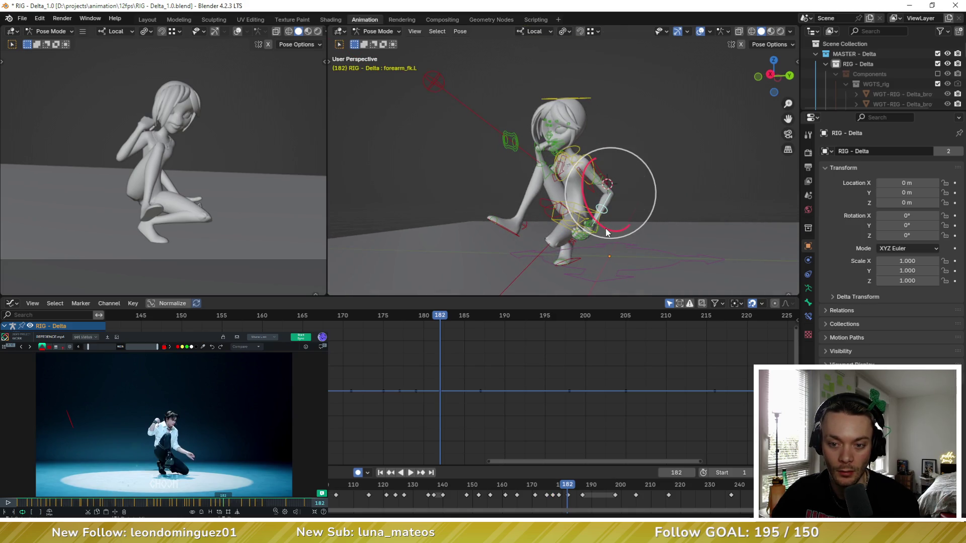
pyautogui.press('r')
pyautogui.press('x')
pyautogui.click(576, 200)
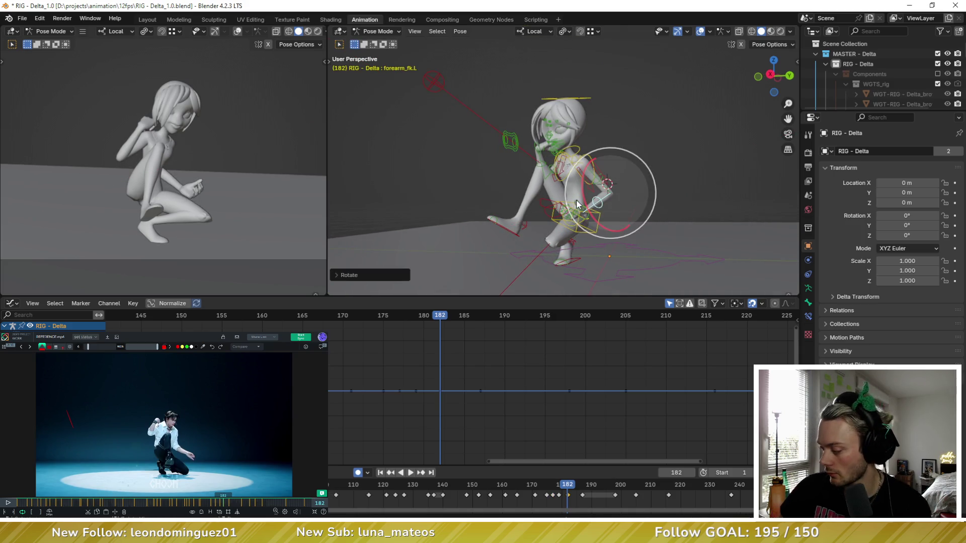
pyautogui.moveTo(596, 196); pyautogui.dragTo(615, 213, button='middle')
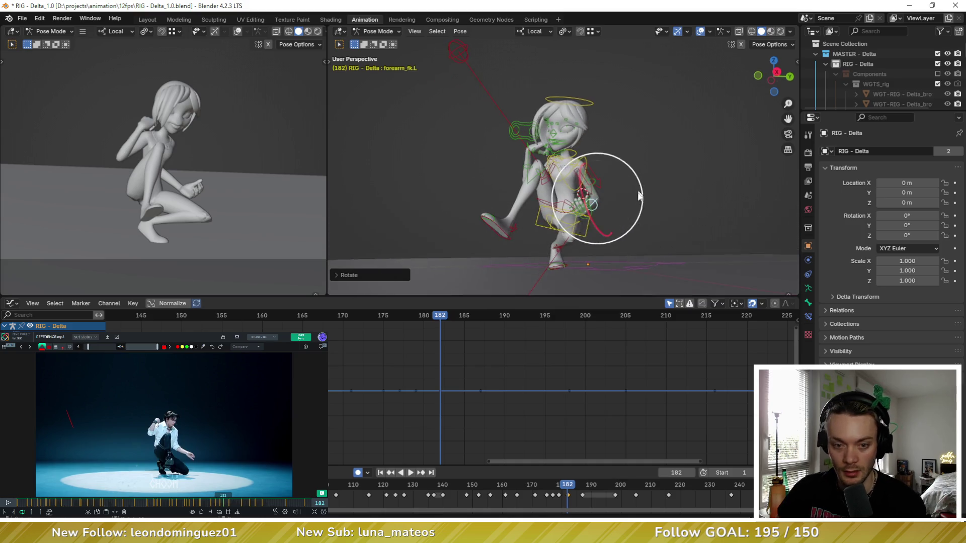
pyautogui.click(600, 188)
pyautogui.press('r')
pyautogui.press('r')
pyautogui.press('Escape')
pyautogui.press('Right')
pyautogui.press('Left')
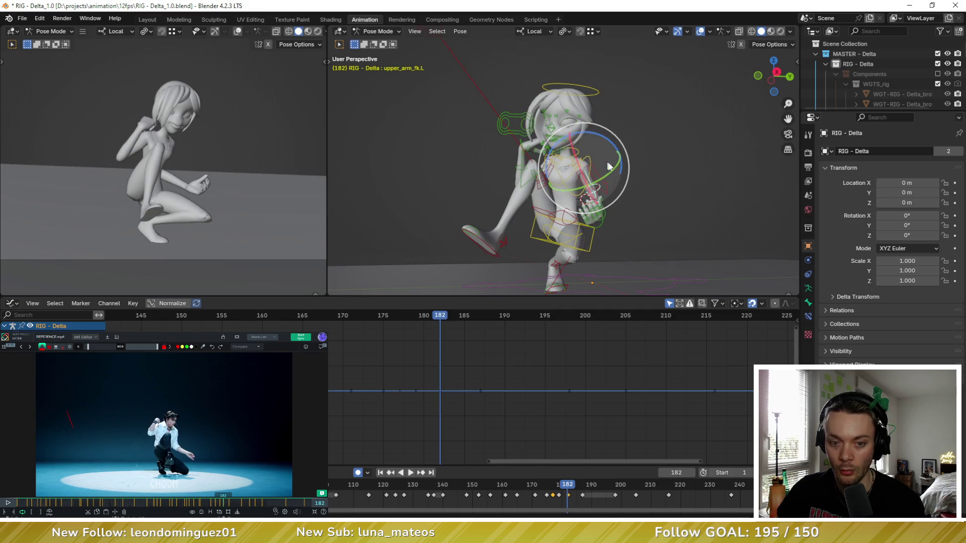
# Turn hand_fk.L with R and trackball so the fingers tilt upward, then frame the hand in view
pyautogui.click(599, 222)
pyautogui.press('Right')
pyautogui.press('Left')
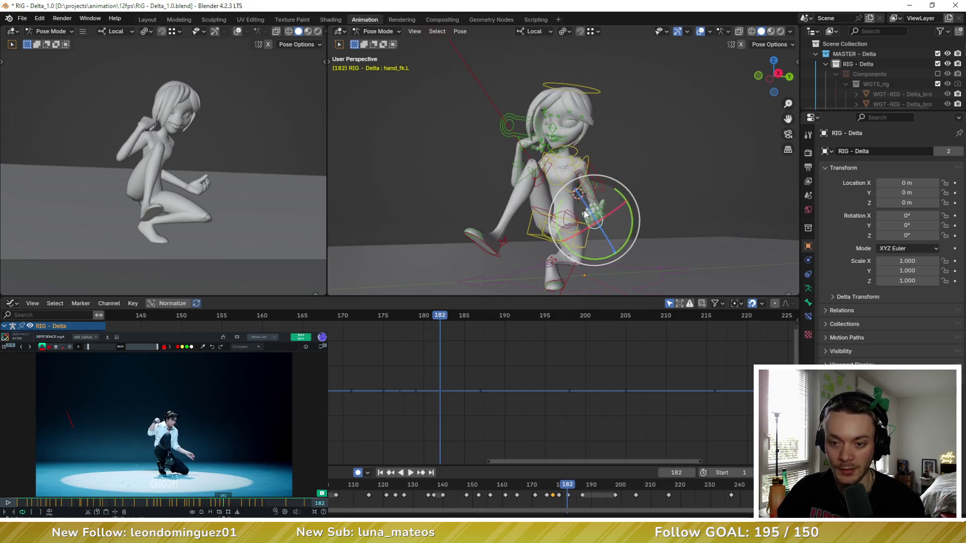
pyautogui.moveTo(583, 213); pyautogui.dragTo(564, 194)
pyautogui.press('Right')
pyautogui.press('Left')
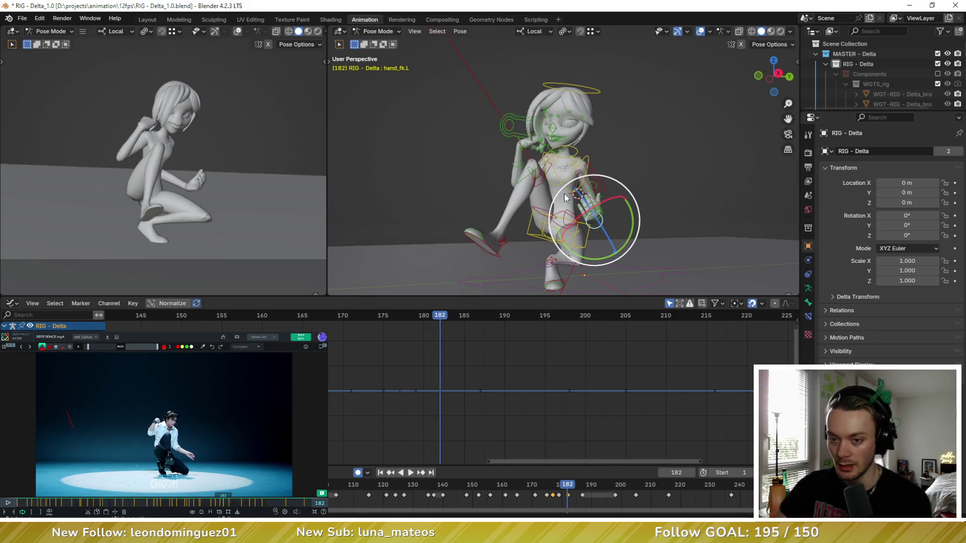
pyautogui.press('r')
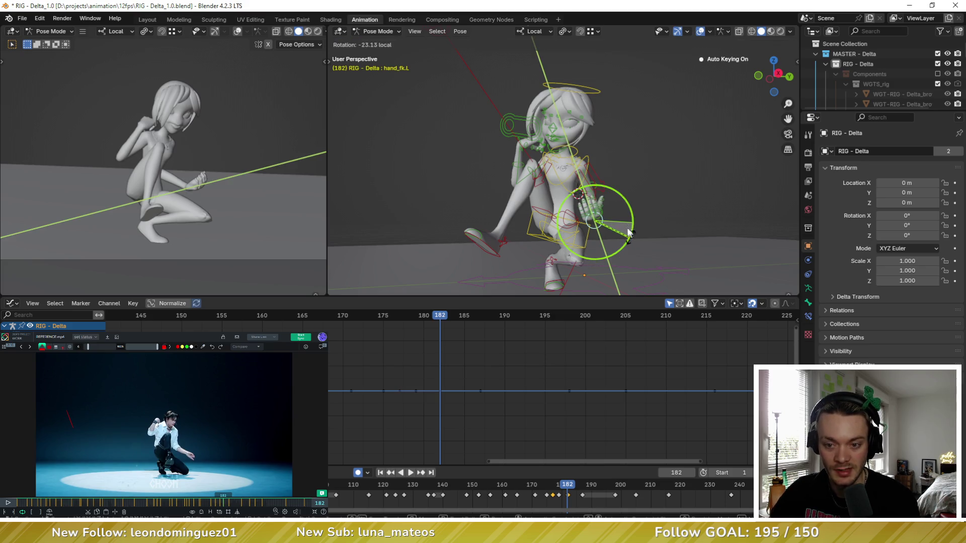
pyautogui.click(613, 216)
pyautogui.press('r')
pyautogui.press('r')
pyautogui.click(597, 212)
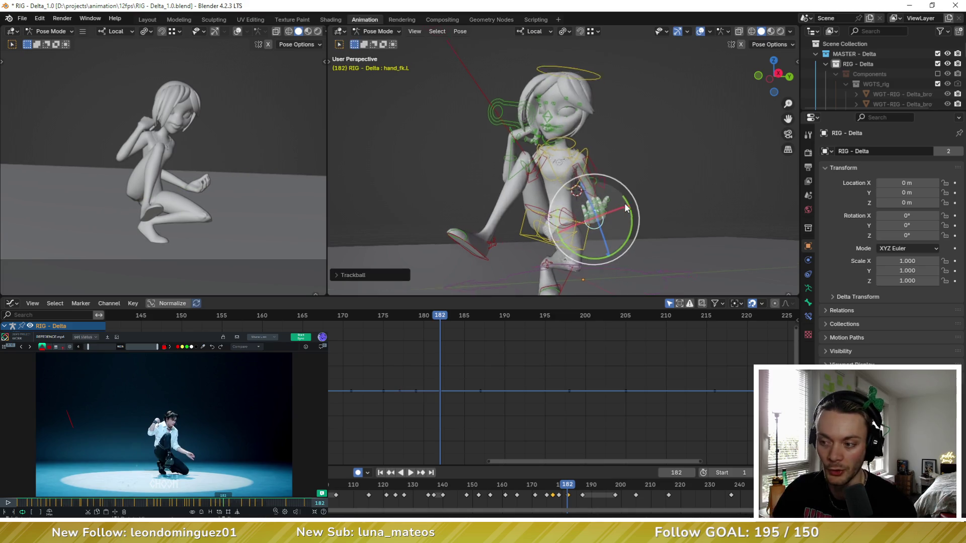
pyautogui.press('KP_Decimal')
pyautogui.scroll(-2, 621, 149)
pyautogui.scroll(-1, 621, 154)
pyautogui.scroll(2, 196, 207)
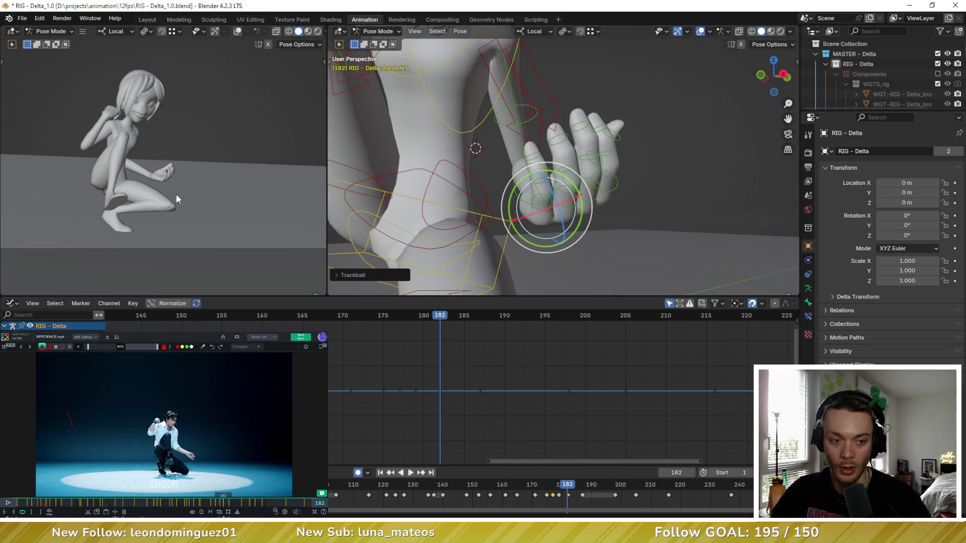
pyautogui.scroll(4, 201, 199)
# Undo an unwanted pinky curl and clear all transforms on the f_pinky bones
pyautogui.moveTo(621, 195); pyautogui.dragTo(615, 214, button='middle')
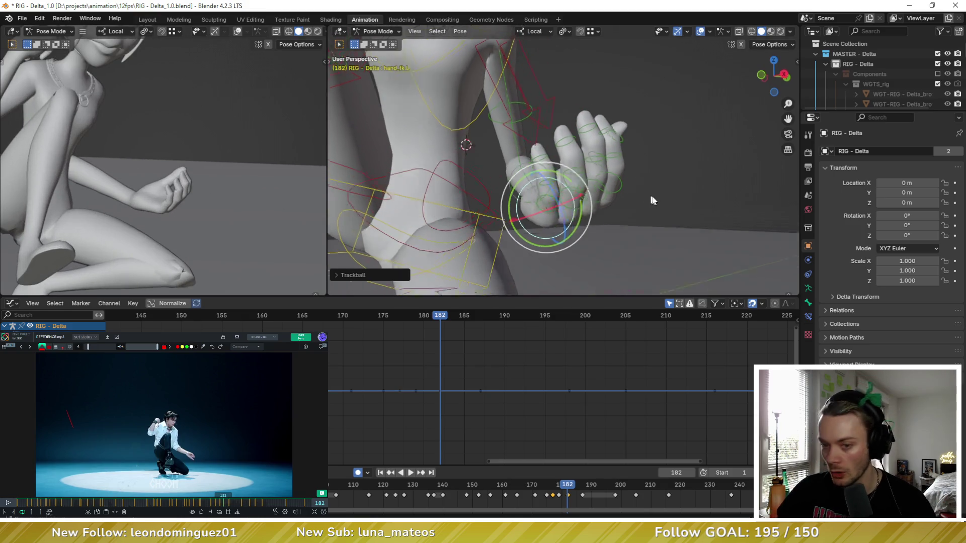
pyautogui.click(629, 189)
pyautogui.click(628, 186)
pyautogui.moveTo(632, 178); pyautogui.dragTo(642, 198)
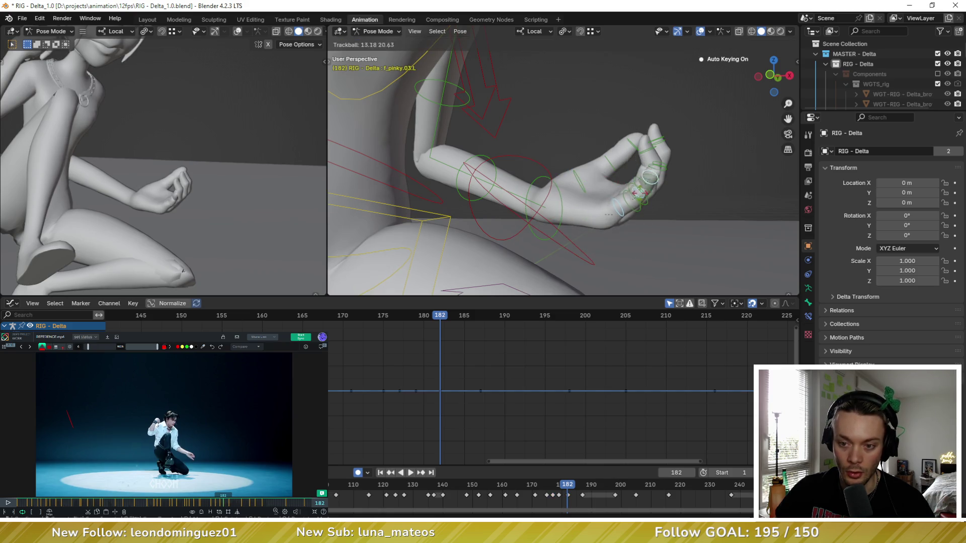
pyautogui.hotkey('ctrl', 'z')
pyautogui.click(459, 31)
pyautogui.moveTo(487, 53)
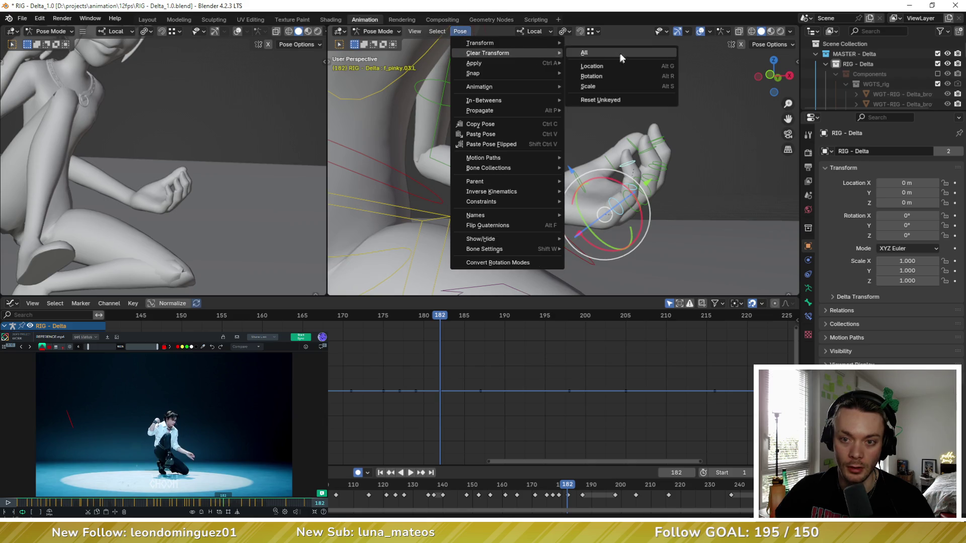
pyautogui.click(620, 52)
# Free-rotate the hand into a relaxed pinch and reselect hand_fk.L from a side view
pyautogui.moveTo(626, 222)
pyautogui.mouseDown(button='middle')
pyautogui.moveTo(574, 204)
pyautogui.moveTo(621, 197)
pyautogui.moveTo(566, 206)
pyautogui.moveTo(531, 186)
pyautogui.mouseUp(button='middle')
pyautogui.press('r')
pyautogui.press('r')
pyautogui.click(565, 205)
pyautogui.moveTo(533, 186); pyautogui.dragTo(530, 192)
pyautogui.moveTo(530, 191)
pyautogui.mouseDown(button='middle')
pyautogui.moveTo(593, 177)
pyautogui.moveTo(574, 183)
pyautogui.mouseUp(button='middle')
pyautogui.click(592, 177)
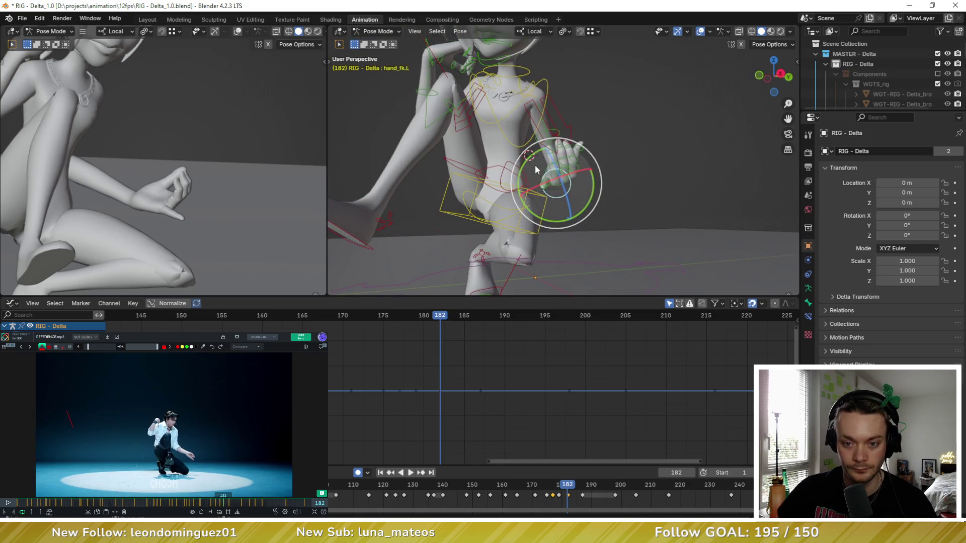
pyautogui.moveTo(574, 182); pyautogui.dragTo(578, 188)
pyautogui.moveTo(578, 187)
pyautogui.mouseDown(button='middle')
pyautogui.moveTo(608, 202)
pyautogui.moveTo(636, 199)
pyautogui.moveTo(620, 222)
pyautogui.mouseUp(button='middle')
# Rotate the left thumb and free-rotate its base bone thumb.01.L toward the downward-pointing pose
pyautogui.click(616, 180)
pyautogui.moveTo(608, 162); pyautogui.dragTo(600, 181)
pyautogui.moveTo(600, 180)
pyautogui.mouseDown(button='middle')
pyautogui.moveTo(562, 199)
pyautogui.moveTo(566, 181)
pyautogui.moveTo(595, 172)
pyautogui.mouseUp(button='middle')
pyautogui.click(571, 189)
pyautogui.press('r')
pyautogui.press('r')
pyautogui.click(573, 189)
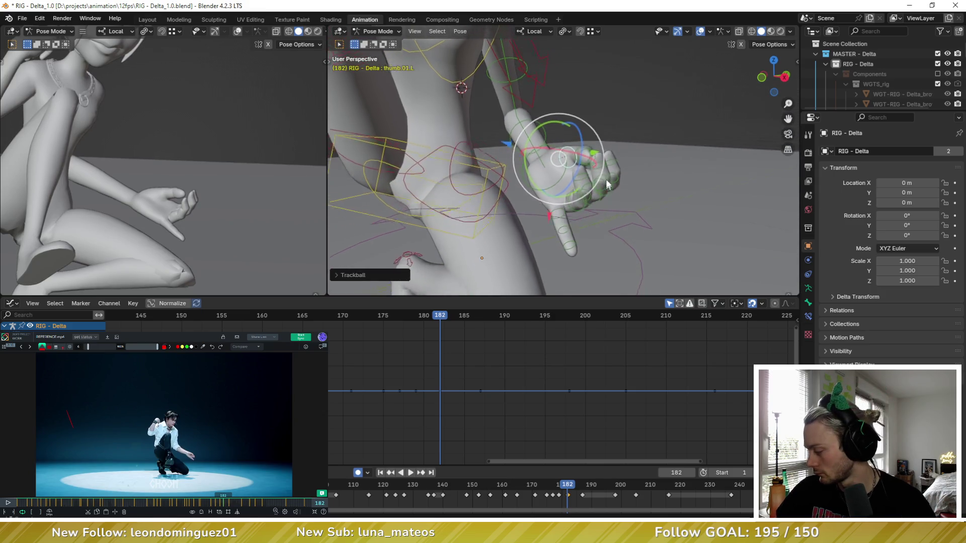
# Rotate the index bone f_index.02.L about the X axis so the finger angles down
pyautogui.click(596, 146)
pyautogui.moveTo(597, 148)
pyautogui.mouseDown(button='middle')
pyautogui.moveTo(638, 166)
pyautogui.moveTo(641, 147)
pyautogui.moveTo(625, 142)
pyautogui.mouseUp(button='middle')
pyautogui.press('r')
pyautogui.press('x')
pyautogui.click(639, 125)
# Free-rotate the thumb tip thumb.03.L, then turn it again about the X axis
pyautogui.click(625, 142)
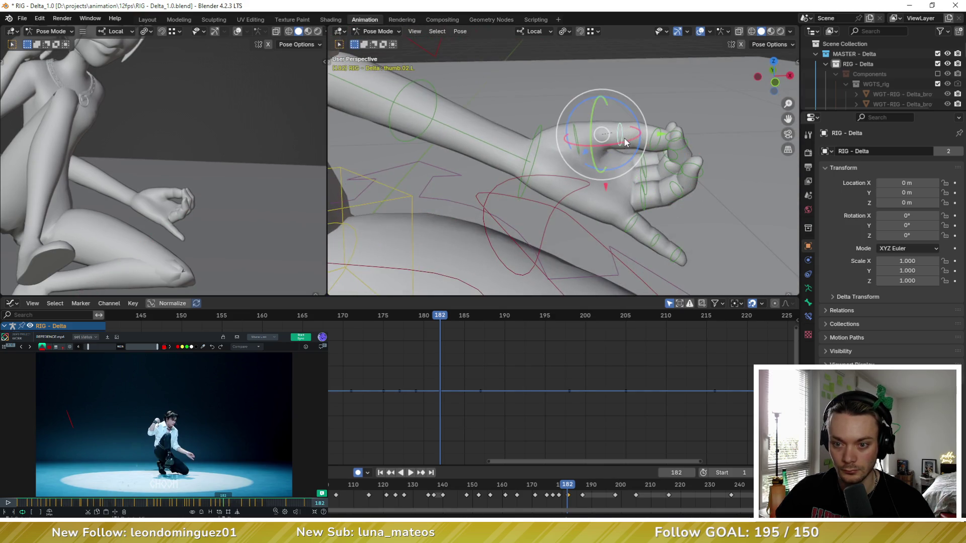
pyautogui.click(638, 137)
pyautogui.press('r')
pyautogui.press('r')
pyautogui.click(670, 115)
pyautogui.moveTo(670, 115); pyautogui.dragTo(638, 221, button='middle')
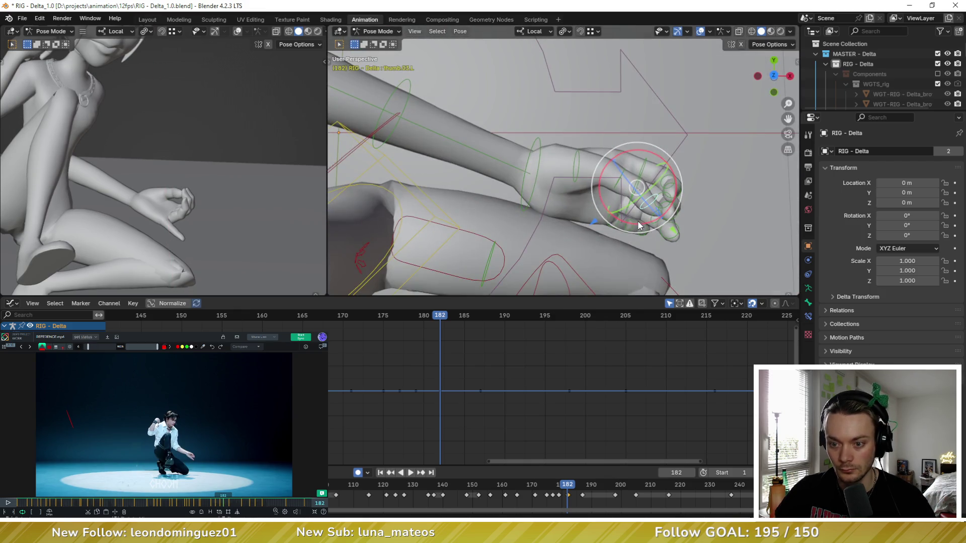
pyautogui.press('r')
pyautogui.press('x')
pyautogui.click(655, 195)
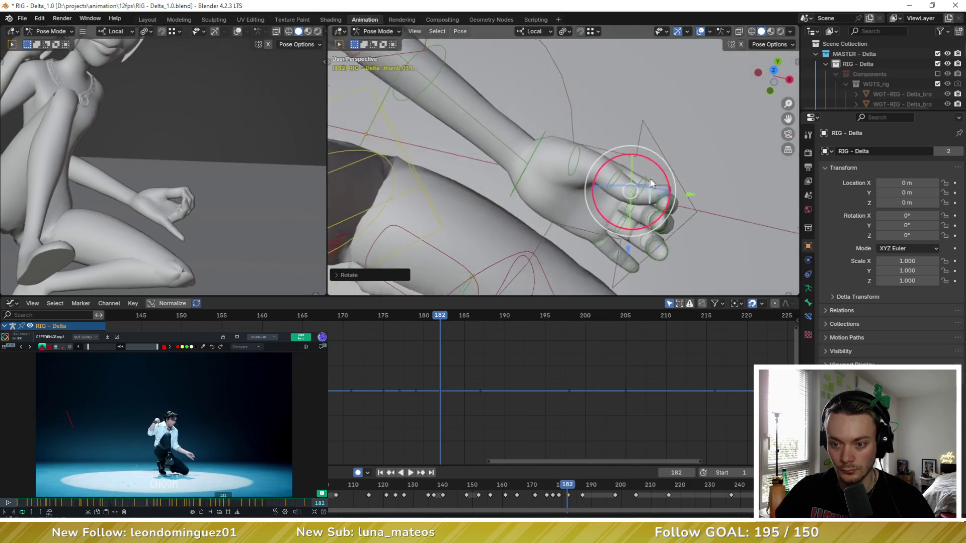
# Rotate the next finger bone inward and move on to the following finger
pyautogui.moveTo(656, 195); pyautogui.dragTo(672, 181, button='middle')
pyautogui.click(672, 182)
pyautogui.press('r')
pyautogui.click(668, 166)
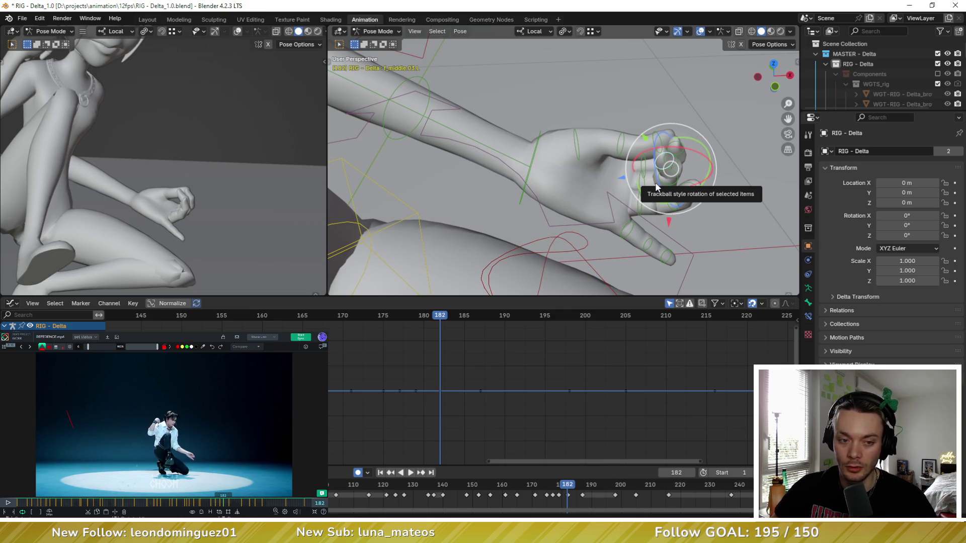
pyautogui.moveTo(647, 189)
pyautogui.mouseDown(button='middle')
pyautogui.moveTo(667, 190)
pyautogui.moveTo(693, 160)
pyautogui.mouseUp(button='middle')
# Bend the ring and neighbouring finger bones inward to curl the left hand
pyautogui.click(683, 203)
pyautogui.moveTo(664, 153); pyautogui.dragTo(647, 172)
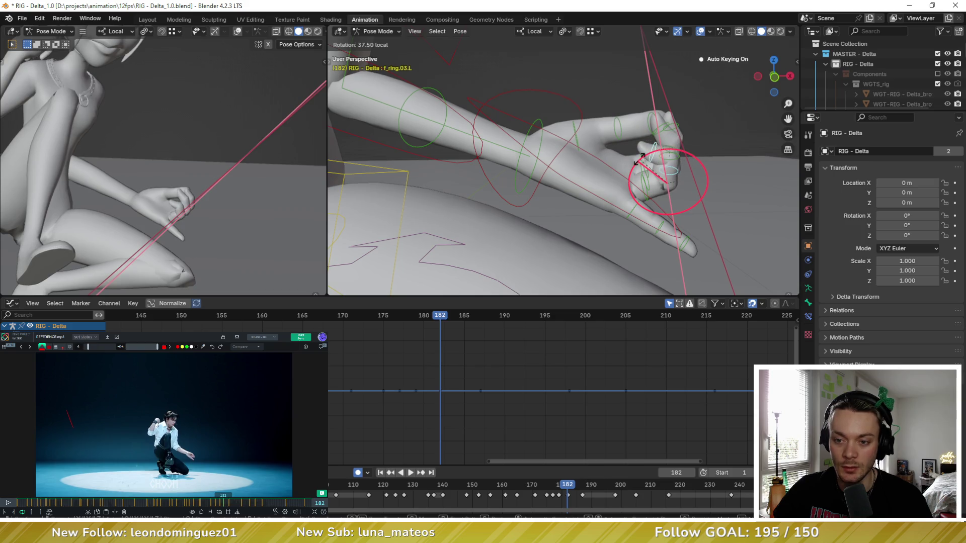
pyautogui.moveTo(647, 172)
pyautogui.mouseDown(button='middle')
pyautogui.moveTo(628, 211)
pyautogui.moveTo(554, 170)
pyautogui.mouseUp(button='middle')
pyautogui.click(629, 211)
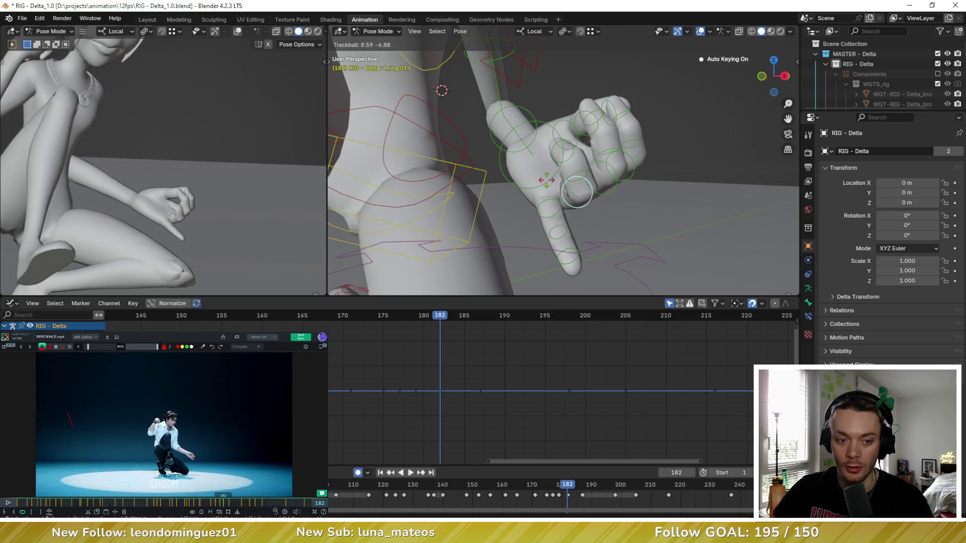
pyautogui.moveTo(554, 169); pyautogui.dragTo(546, 178)
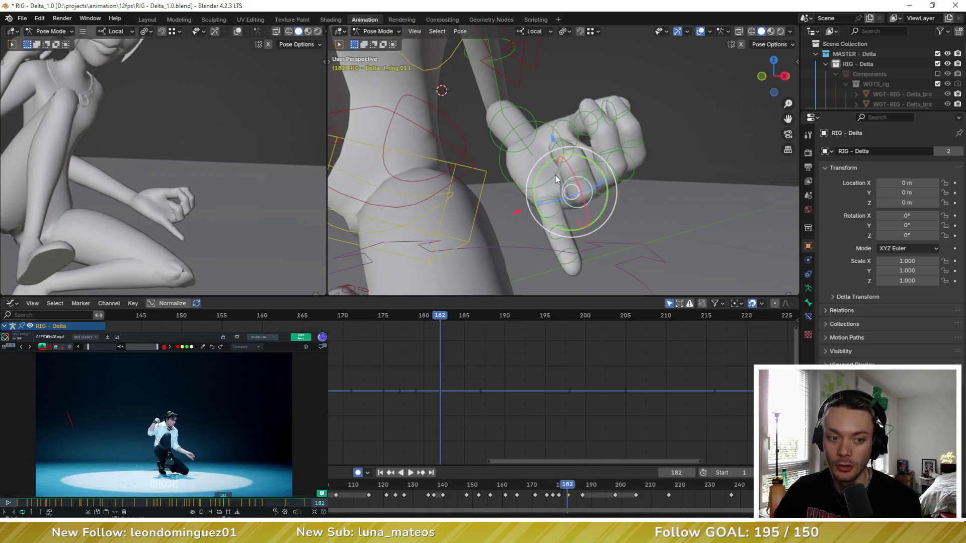
# Try a hand rotation and undo it, rotate one more finger bone, and keyframe the hand pose at frame 182
pyautogui.click(548, 124)
pyautogui.press('r')
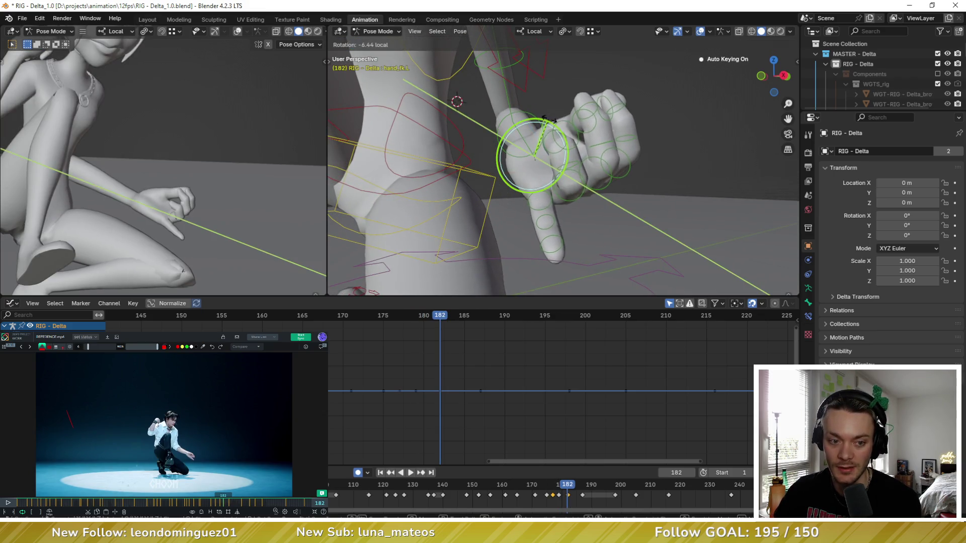
pyautogui.click(560, 135)
pyautogui.hotkey('ctrl', 'z')
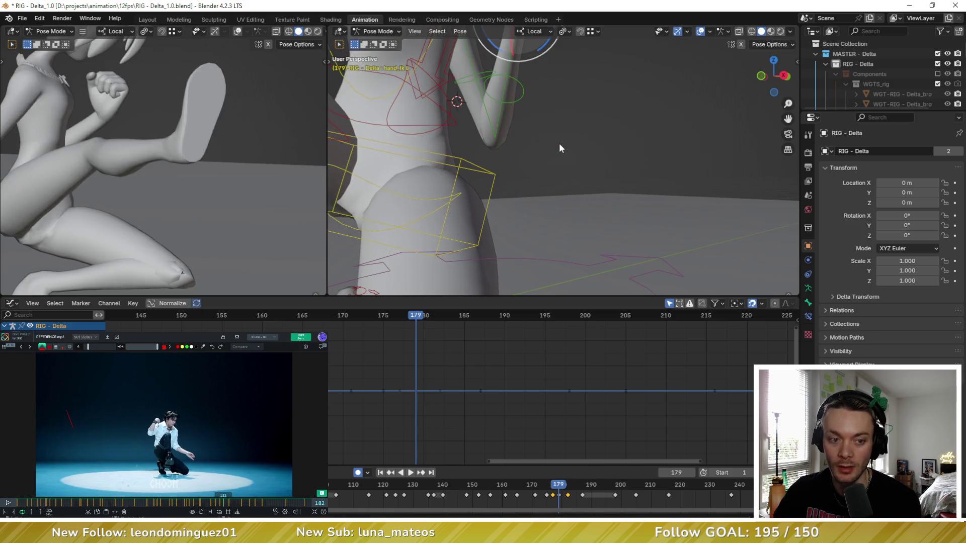
pyautogui.click(532, 122)
pyautogui.press('r')
pyautogui.press('r')
pyautogui.click(538, 115)
pyautogui.press('i')
# Compare frames 179 and 182, then free-rotate the left hand bone several times at frame 182
pyautogui.press('Left')
pyautogui.press('Left')
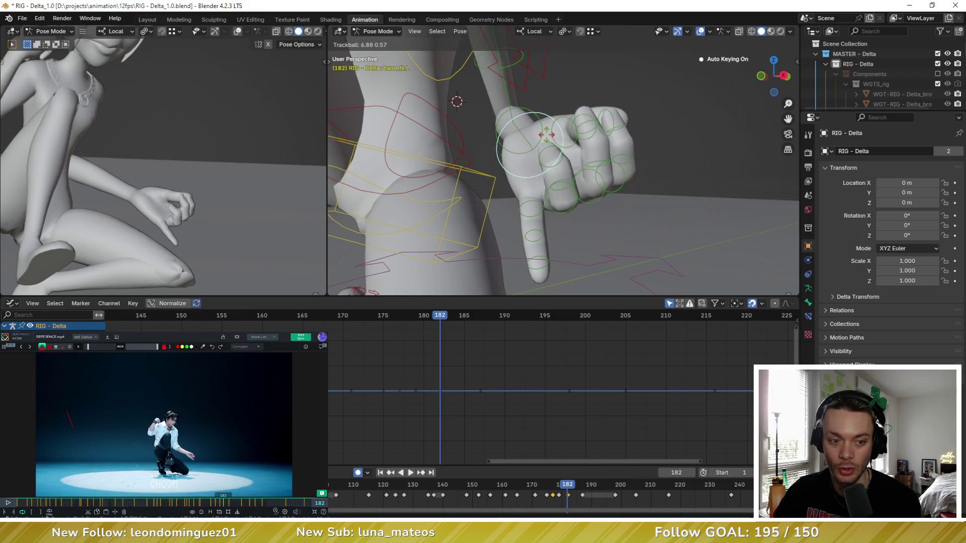
pyautogui.press('Left')
pyautogui.press('Right')
pyautogui.press('Right')
pyautogui.press('Right')
pyautogui.press('r')
pyautogui.press('r')
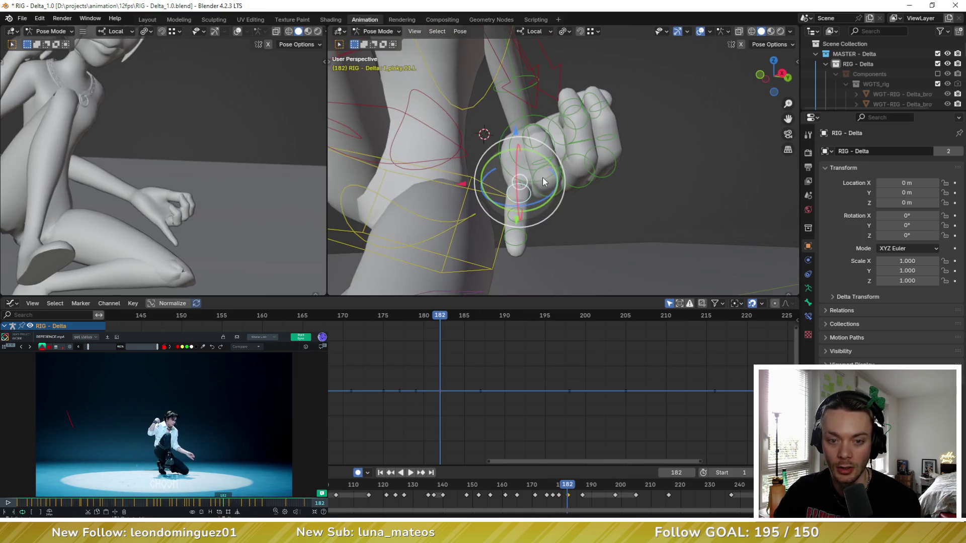
pyautogui.click(555, 182)
pyautogui.moveTo(528, 181); pyautogui.dragTo(555, 182, button='middle')
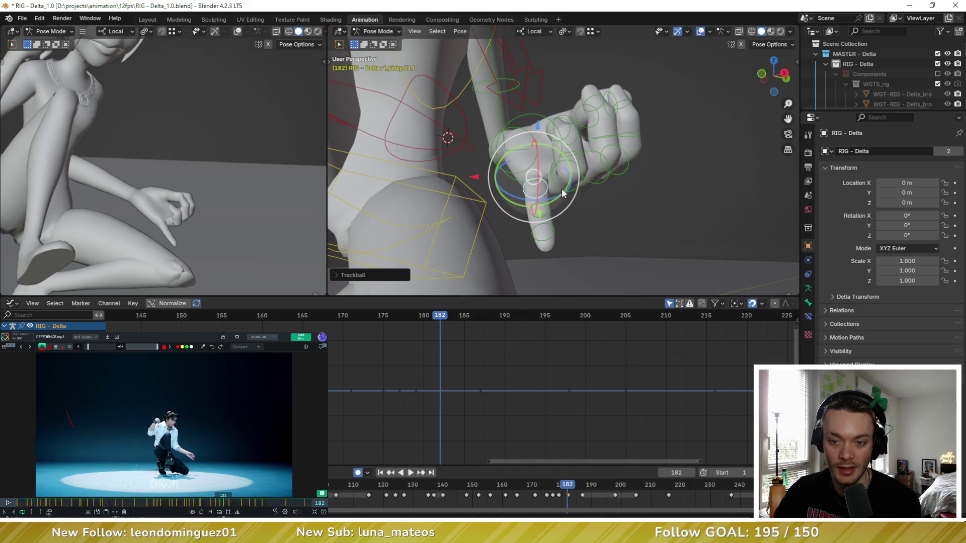
pyautogui.press('r')
pyautogui.press('r')
pyautogui.click(564, 195)
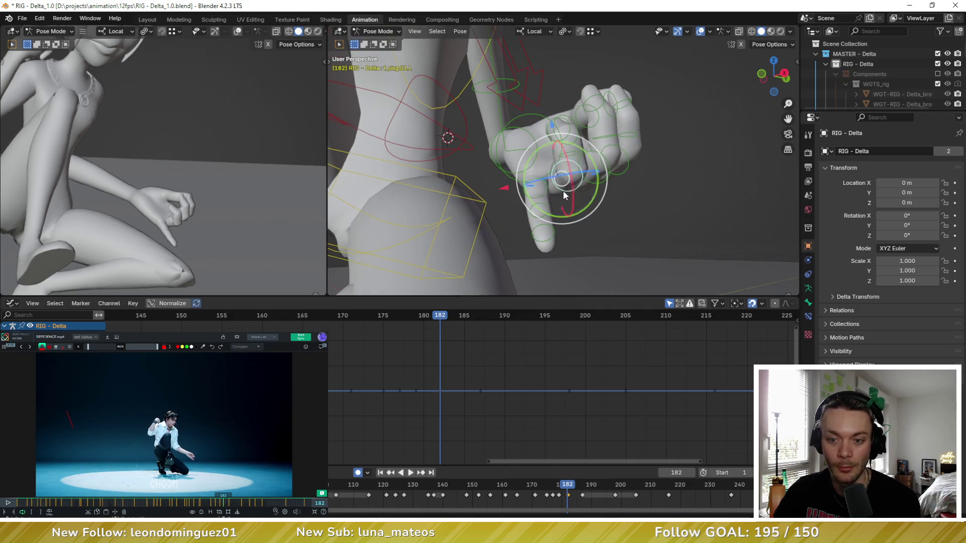
pyautogui.press('r')
pyautogui.press('r')
pyautogui.click(577, 152)
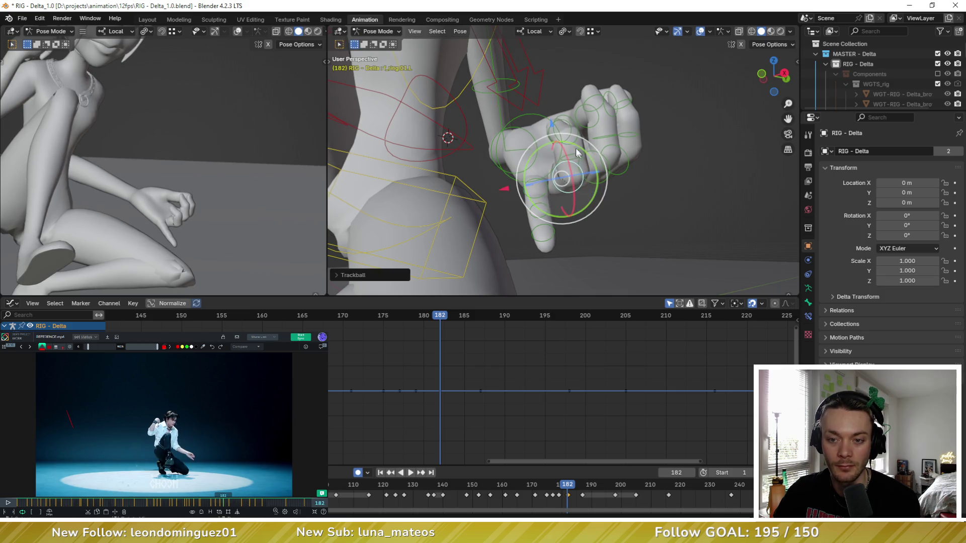
pyautogui.press('r')
pyautogui.press('r')
pyautogui.click(552, 143)
# Flip between frames 179 and 182 on the hand and torso to check the motion, ending on the left upper arm
pyautogui.press('Down')
pyautogui.press('Up')
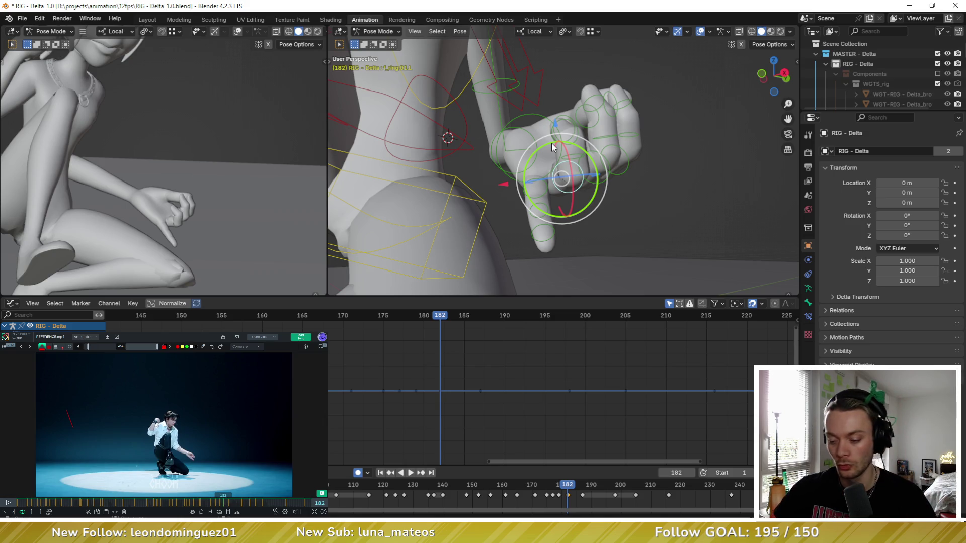
pyautogui.press('Down')
pyautogui.press('Up')
pyautogui.press('Down')
pyautogui.press('Up')
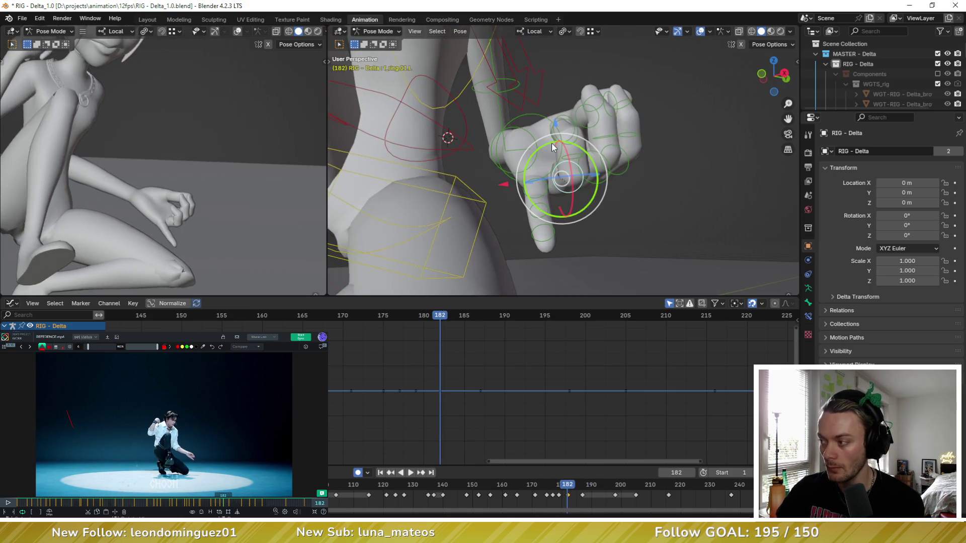
pyautogui.scroll(-5, 136, 172)
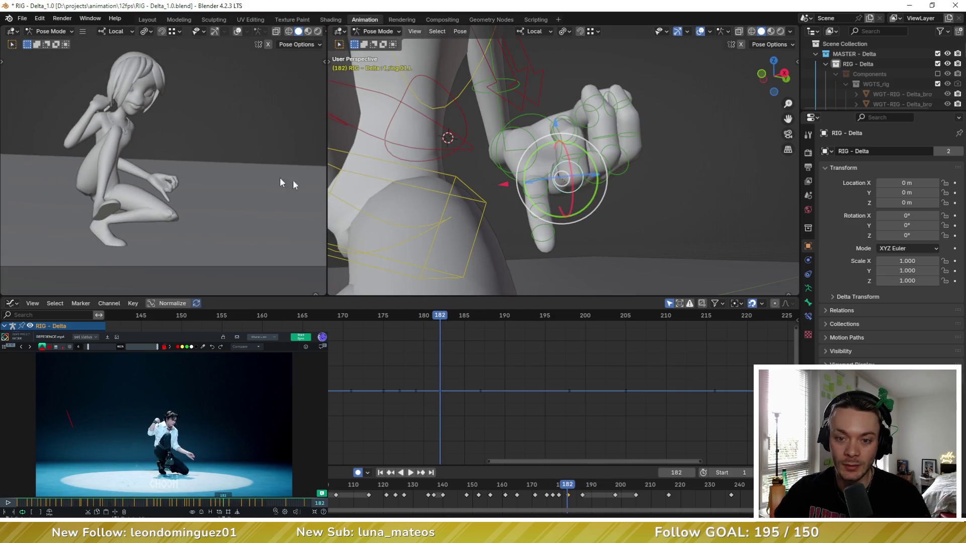
pyautogui.scroll(-5, 559, 177)
pyautogui.moveTo(529, 182); pyautogui.dragTo(559, 177, button='middle')
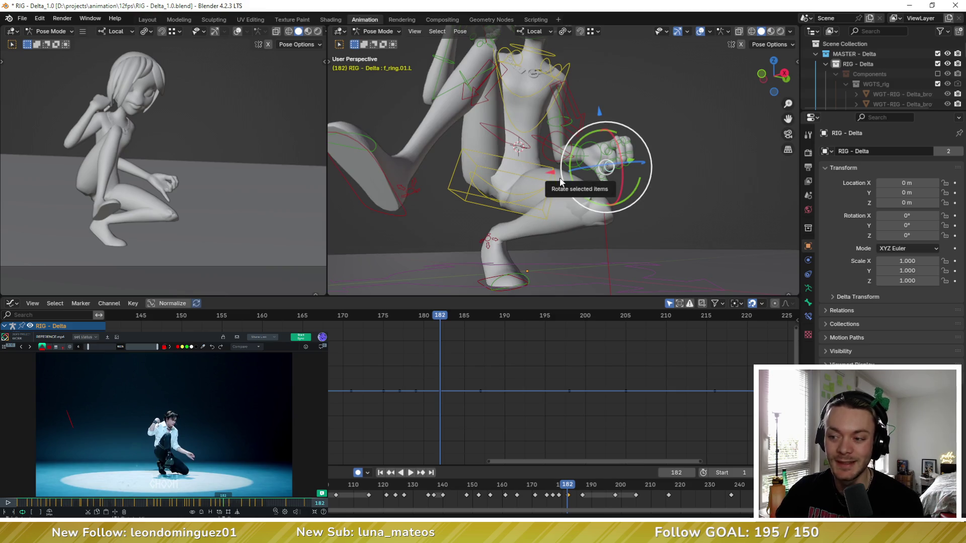
pyautogui.press('Down')
pyautogui.press('Up')
pyautogui.press('Up')
pyautogui.press('Down')
pyautogui.press('Down')
pyautogui.press('Up')
pyautogui.press('Down')
pyautogui.press('Up')
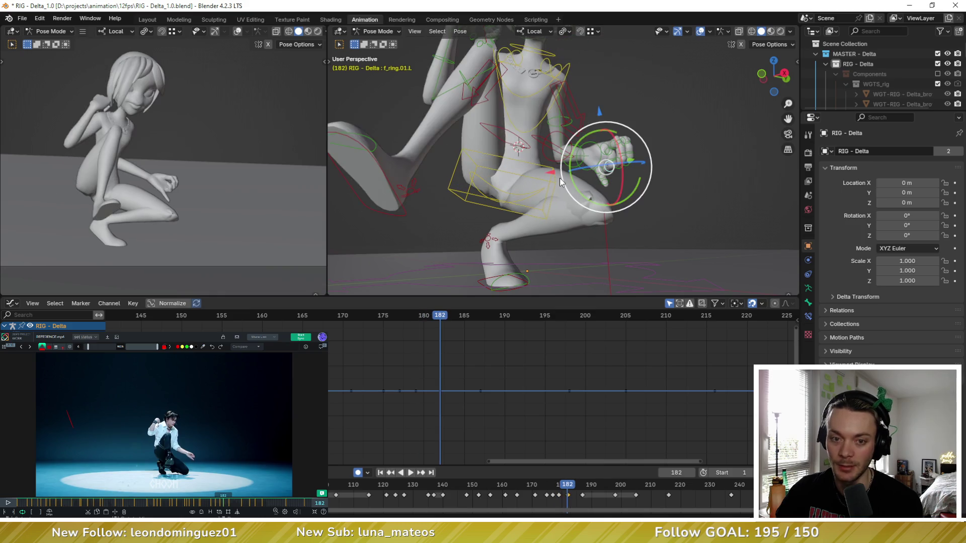
pyautogui.press('Down')
pyautogui.press('Down')
pyautogui.press('Up')
pyautogui.press('Up')
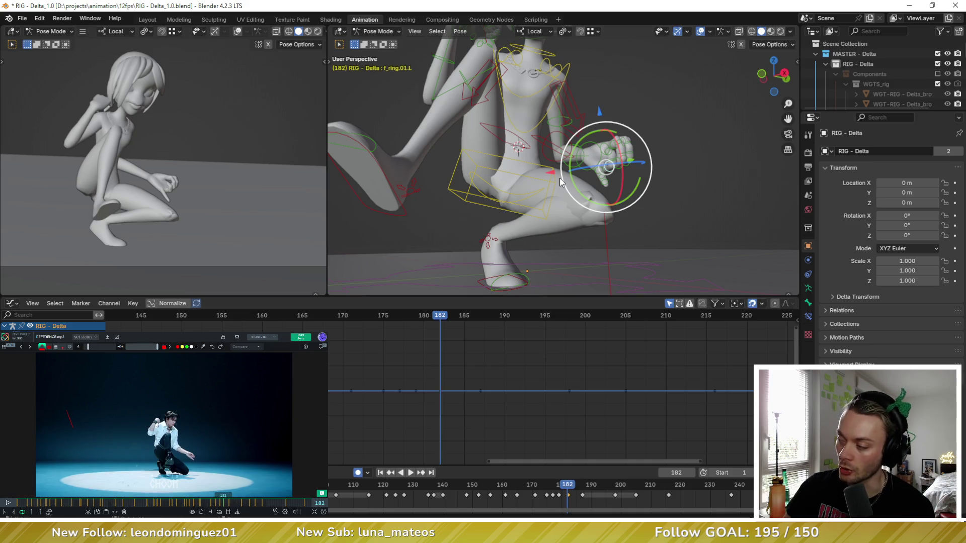
pyautogui.press('Down')
pyautogui.press('Up')
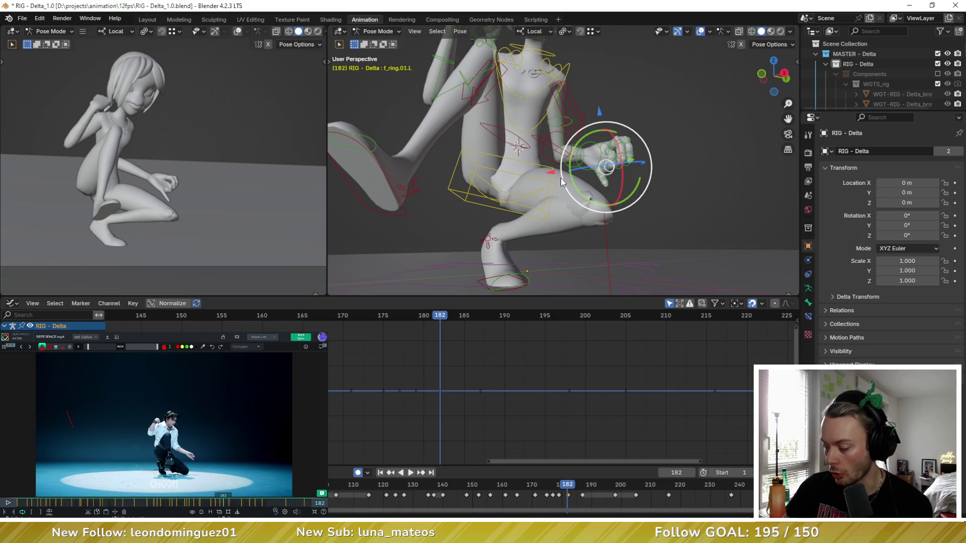
pyautogui.click(557, 125)
# Free-rotate upper_arm_fk.L to raise the left arm at frame 182 and check it against the previous key
pyautogui.moveTo(556, 126); pyautogui.dragTo(562, 113, button='middle')
pyautogui.press('r')
pyautogui.press('r')
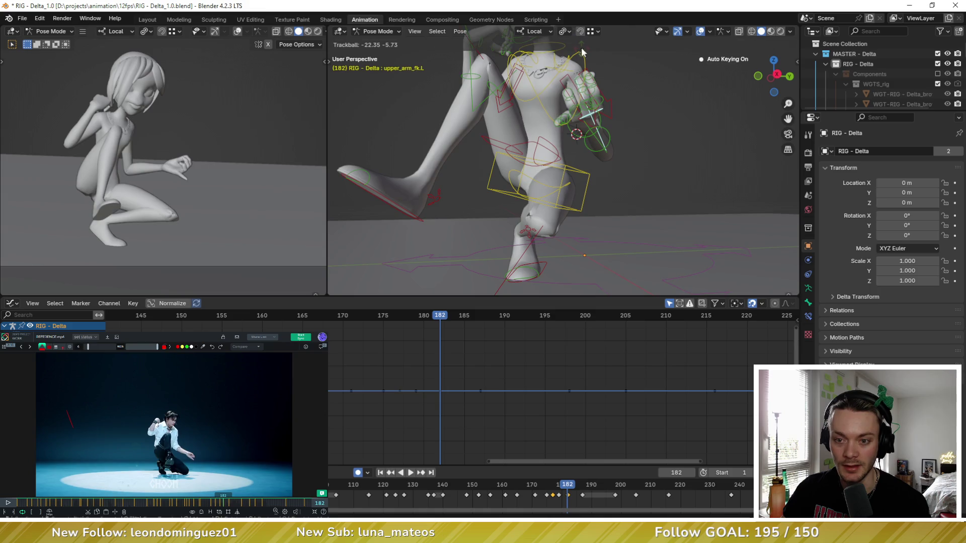
pyautogui.click(608, 136)
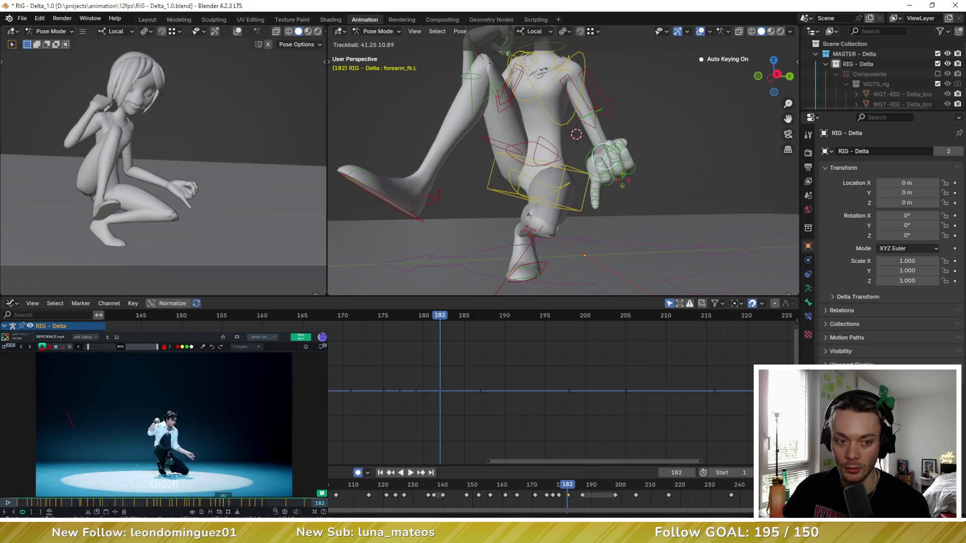
pyautogui.press('Down')
pyautogui.press('Up')
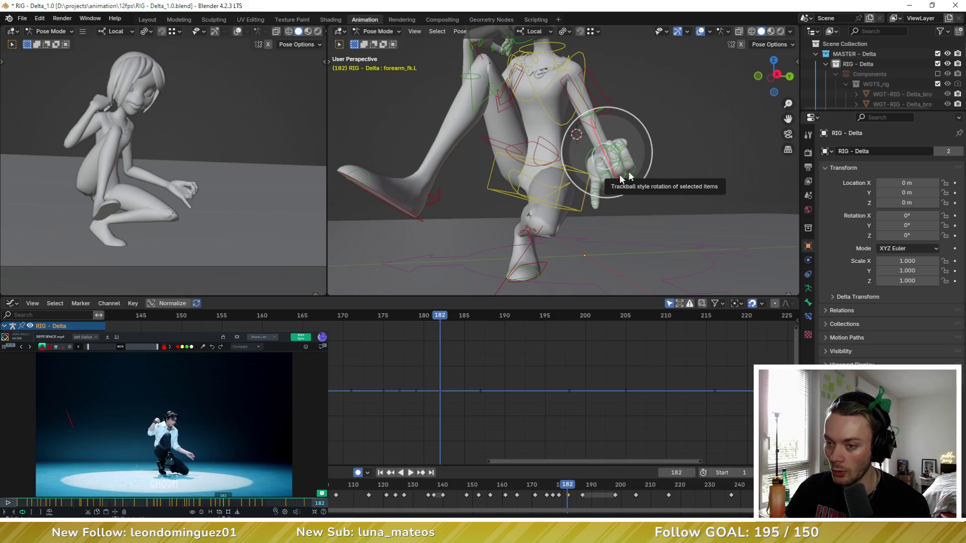
# Rotate forearm_fk.L so the fist sits by the knee, verify against frame 181, and jump to frame 187
pyautogui.moveTo(619, 174); pyautogui.dragTo(624, 181)
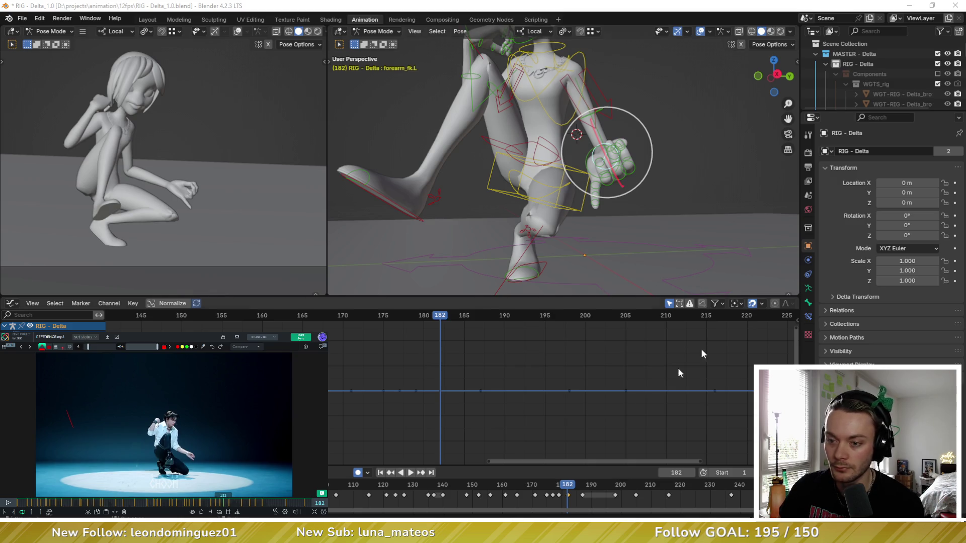
pyautogui.press('Down')
pyautogui.press('Up')
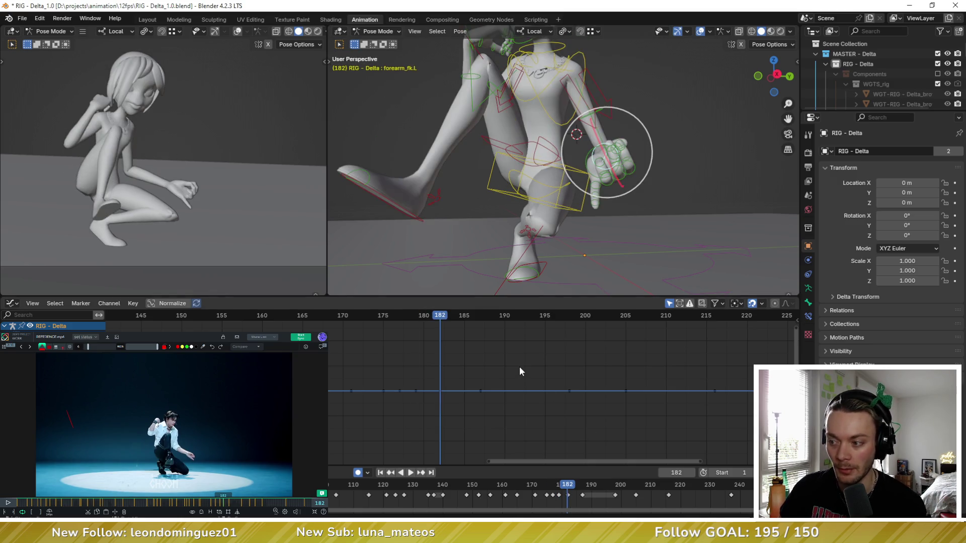
pyautogui.press('Up')
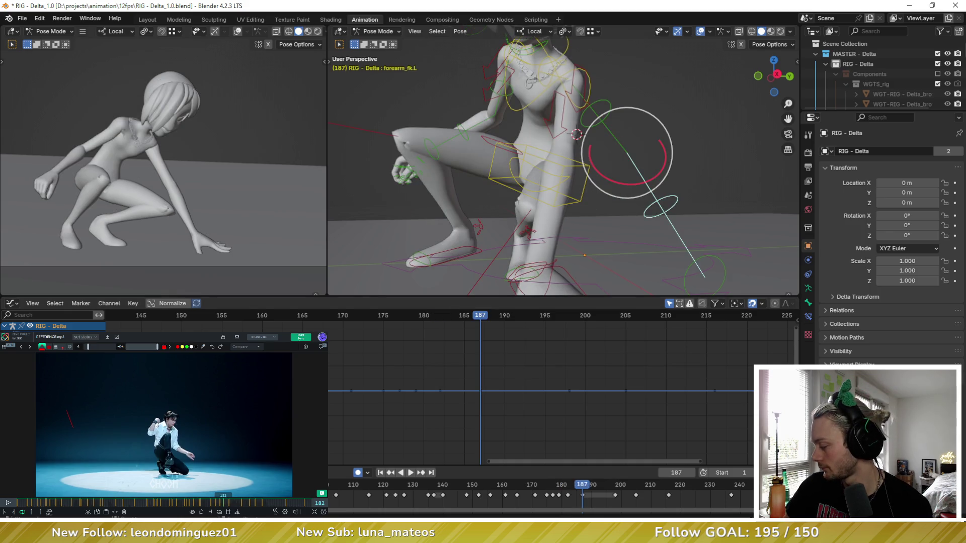
# Line up the reference video with the key at frame 182 and toggle to the dancer's crouch shot
pyautogui.press('Right')
pyautogui.press('Right')
pyautogui.press('Right')
pyautogui.press('Right')
pyautogui.press('Left')
pyautogui.press('Left')
pyautogui.press('Left')
pyautogui.press('Right')
pyautogui.press('Right')
pyautogui.press('Right')
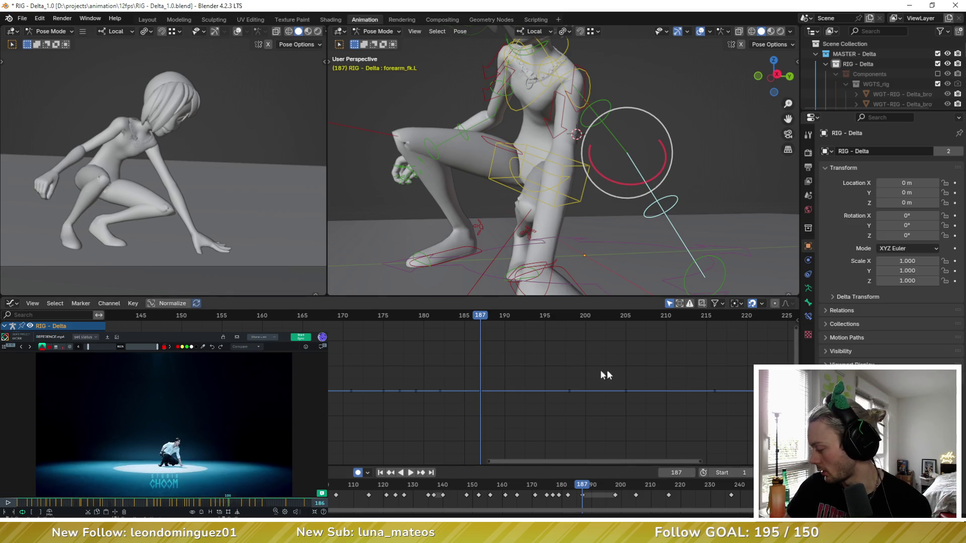
pyautogui.press('Down')
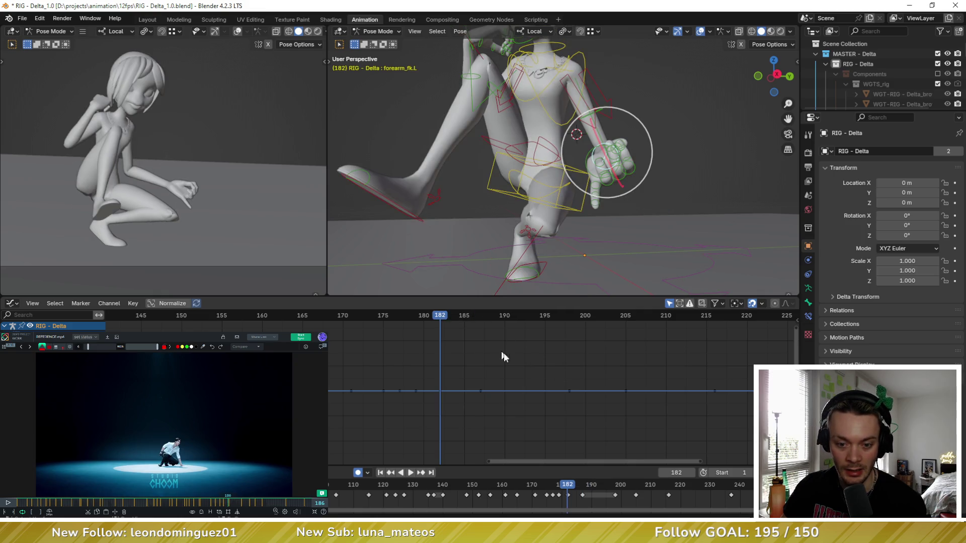
pyautogui.click(224, 503)
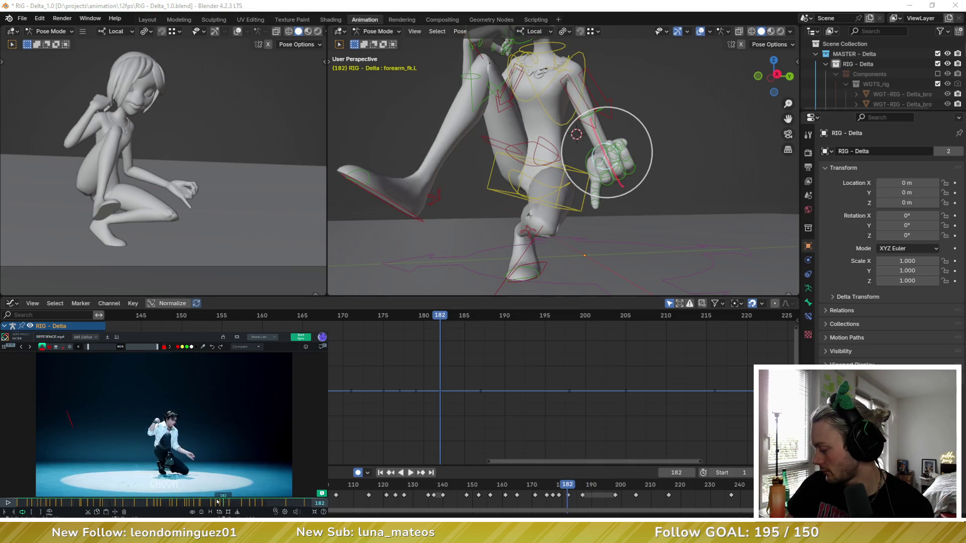
pyautogui.press('Right')
pyautogui.press('Right')
pyautogui.press('Left')
pyautogui.press('Right')
pyautogui.press('Left')
pyautogui.press('Right')
# Move to in-between frame 184, select all bones and start the Pose Breakdowner at about 61%
pyautogui.press('Right')
pyautogui.press('Right')
pyautogui.press('Right')
pyautogui.press('Right')
pyautogui.press('Left')
pyautogui.press('Left')
pyautogui.press('Left')
pyautogui.press('Right')
pyautogui.press('Right')
pyautogui.press('Right')
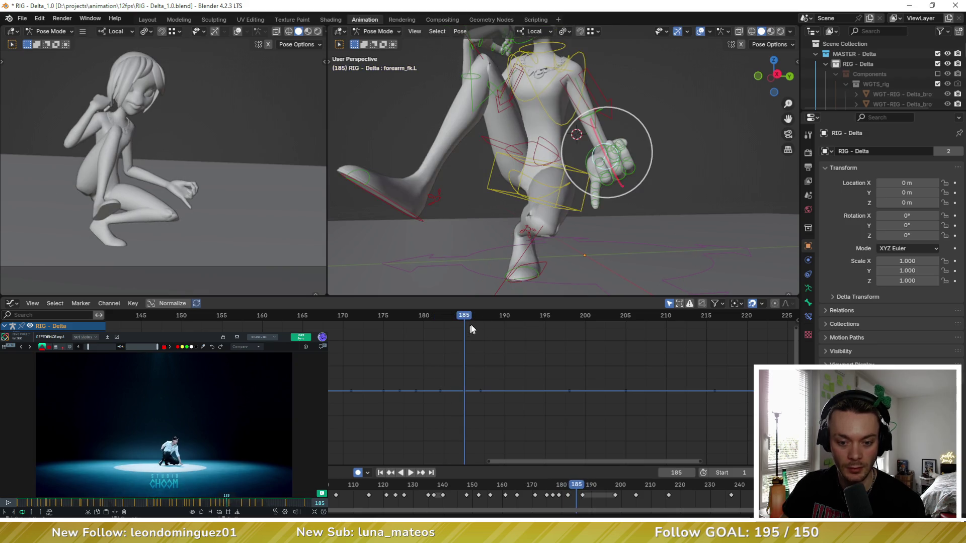
pyautogui.press('Right')
pyautogui.press('Left')
pyautogui.press('a')
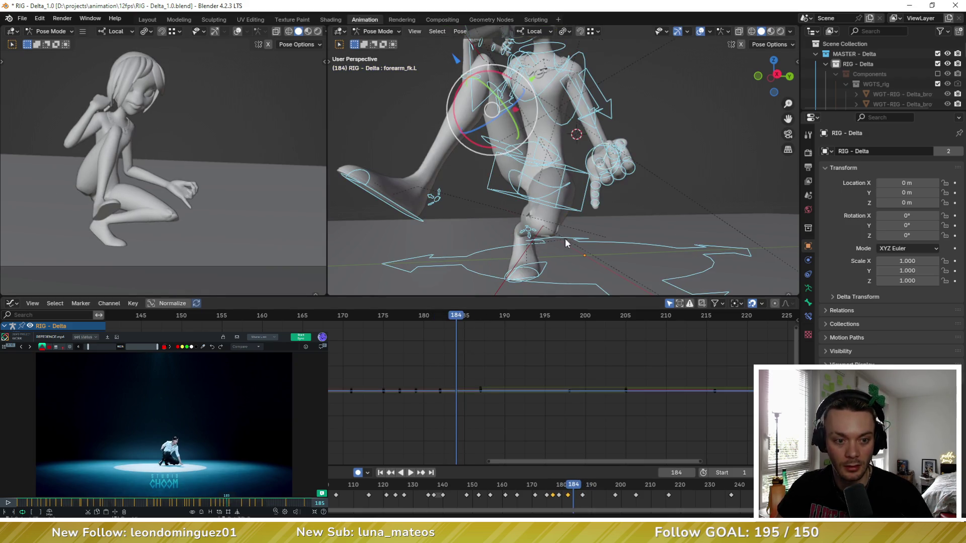
pyautogui.hotkey('shift', 'e')
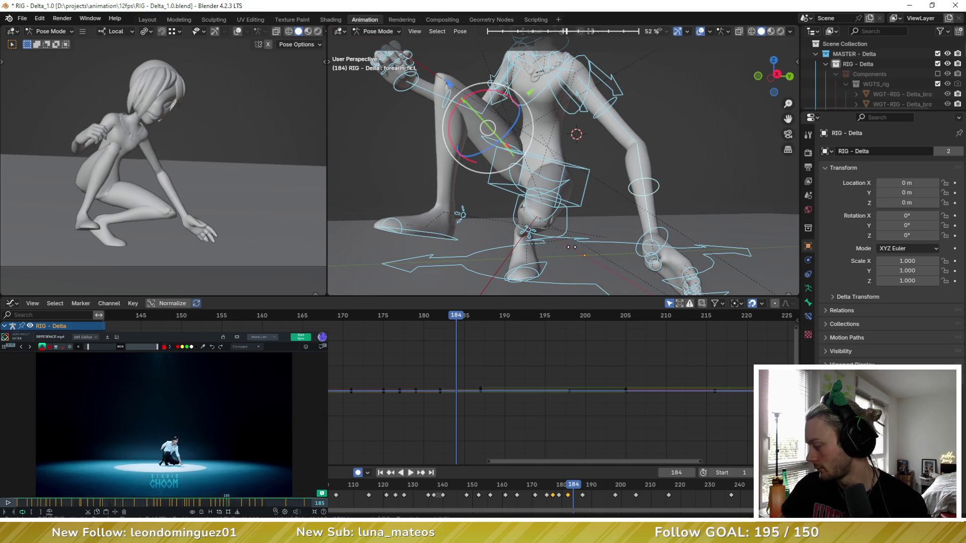
# Confirm the in-between, then blend the left hand and all finger bones with the Pose Breakdowner and frame the hand
pyautogui.click(571, 247)
pyautogui.moveTo(571, 246); pyautogui.dragTo(596, 196, button='middle')
pyautogui.scroll(3, 596, 197)
pyautogui.click(618, 172)
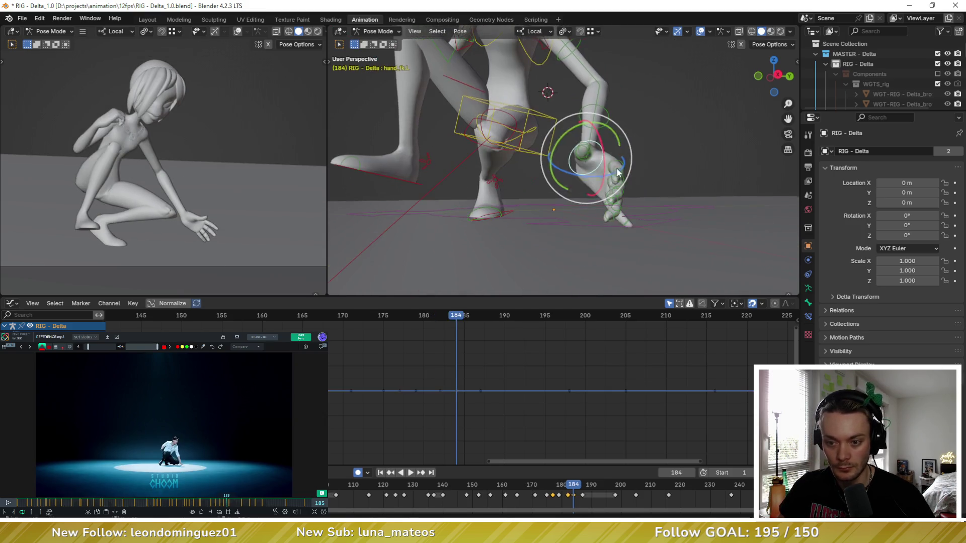
pyautogui.moveTo(655, 255); pyautogui.dragTo(580, 129)
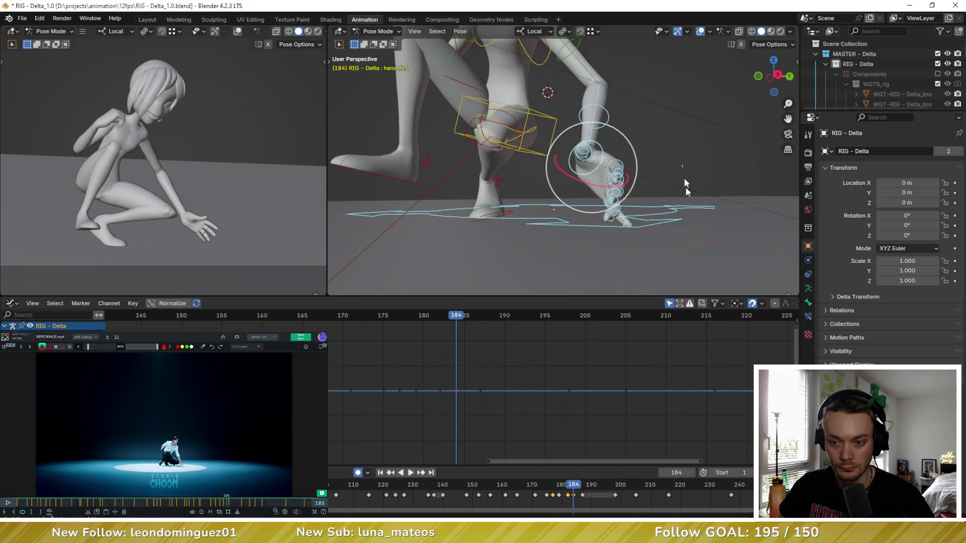
pyautogui.hotkey('shift', 'e')
pyautogui.click(563, 169)
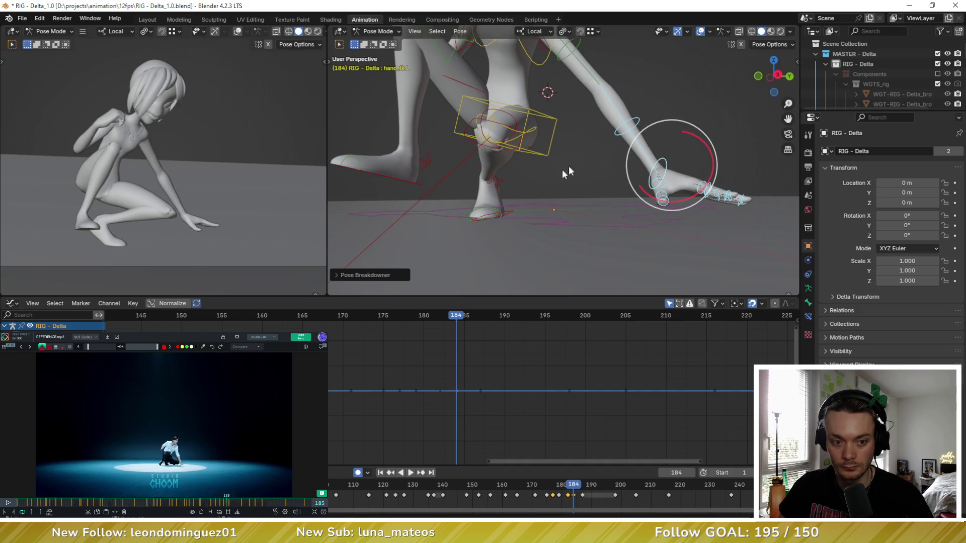
pyautogui.press('KP_Decimal')
# Check frame 182, return to 184 and rotate forearm_fk.L so the arm reaches down
pyautogui.press('Left')
pyautogui.press('Left')
pyautogui.moveTo(508, 158); pyautogui.dragTo(492, 185, button='middle')
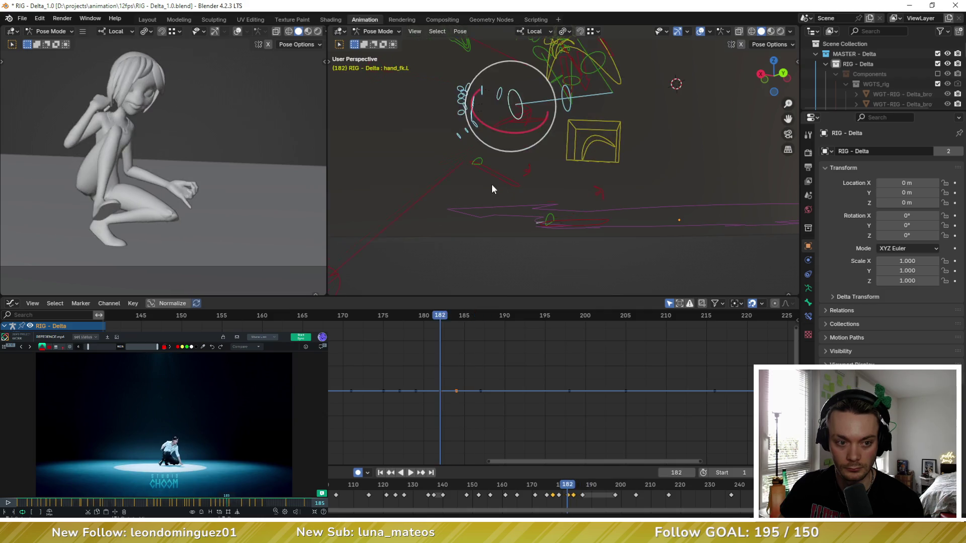
pyautogui.press('Right')
pyautogui.press('Right')
pyautogui.scroll(-4, 528, 187)
pyautogui.click(623, 114)
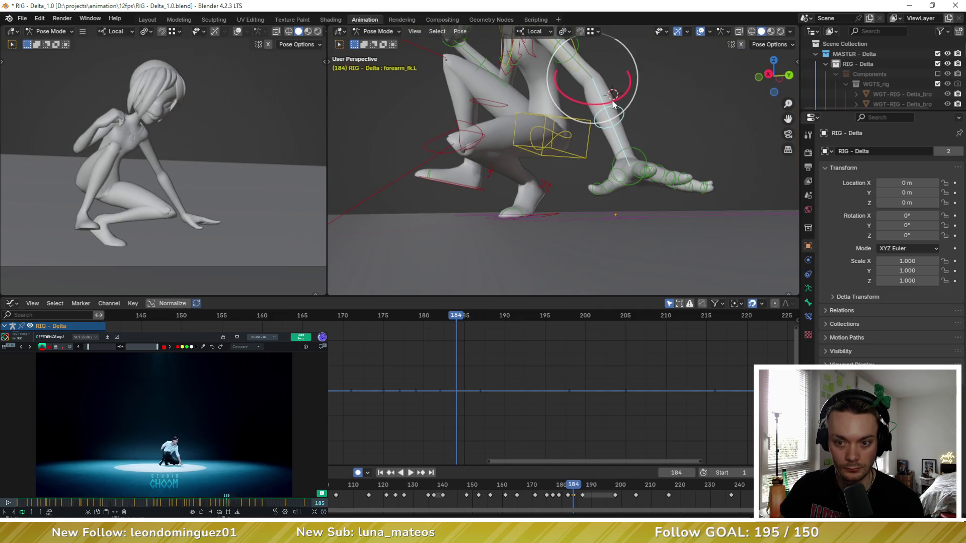
pyautogui.press('r')
pyautogui.click(607, 110)
# Rotate hand_fk.L twice so the hand lies flat toward the floor, then compare with frame 182
pyautogui.click(608, 155)
pyautogui.press('r')
pyautogui.press('r')
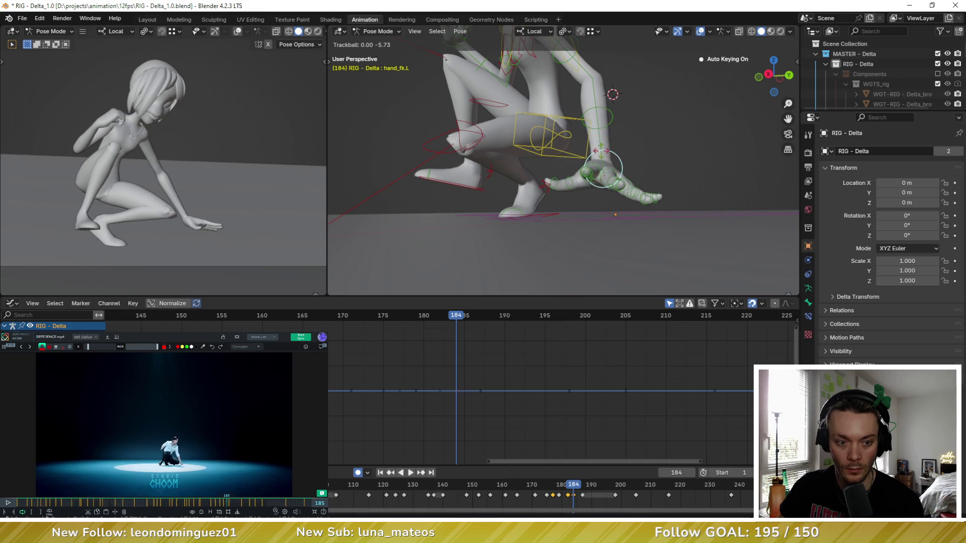
pyautogui.click(596, 164)
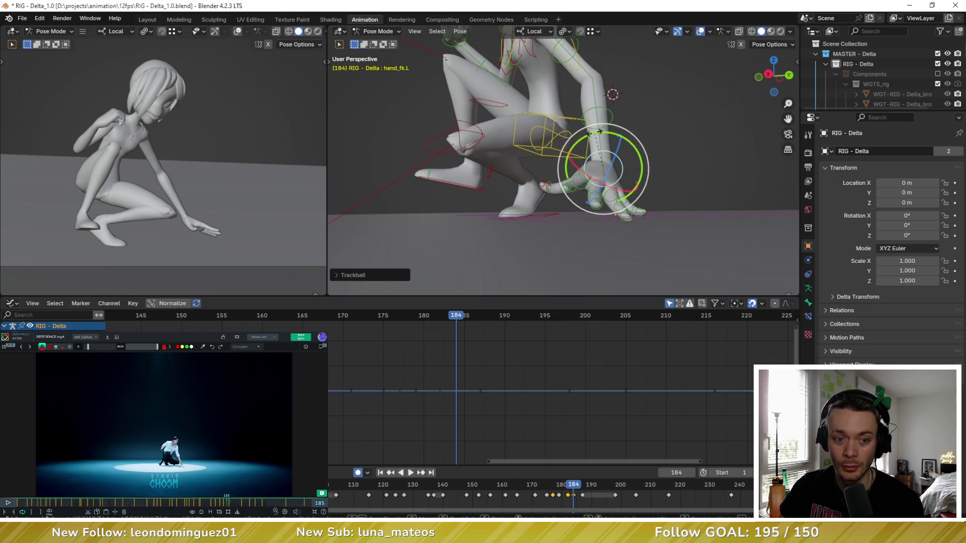
pyautogui.press('r')
pyautogui.click(595, 152)
pyautogui.moveTo(596, 152)
pyautogui.mouseDown(button='middle')
pyautogui.moveTo(600, 167)
pyautogui.moveTo(550, 167)
pyautogui.mouseUp(button='middle')
pyautogui.press('Left')
pyautogui.press('Left')
pyautogui.press('Right')
pyautogui.press('Right')
# Blend the right foot toward a neighbouring pose, then rotate, tilt and reposition it
pyautogui.moveTo(514, 175)
pyautogui.mouseDown(button='middle')
pyautogui.moveTo(528, 182)
pyautogui.moveTo(427, 186)
pyautogui.mouseUp(button='middle')
pyautogui.click(367, 189)
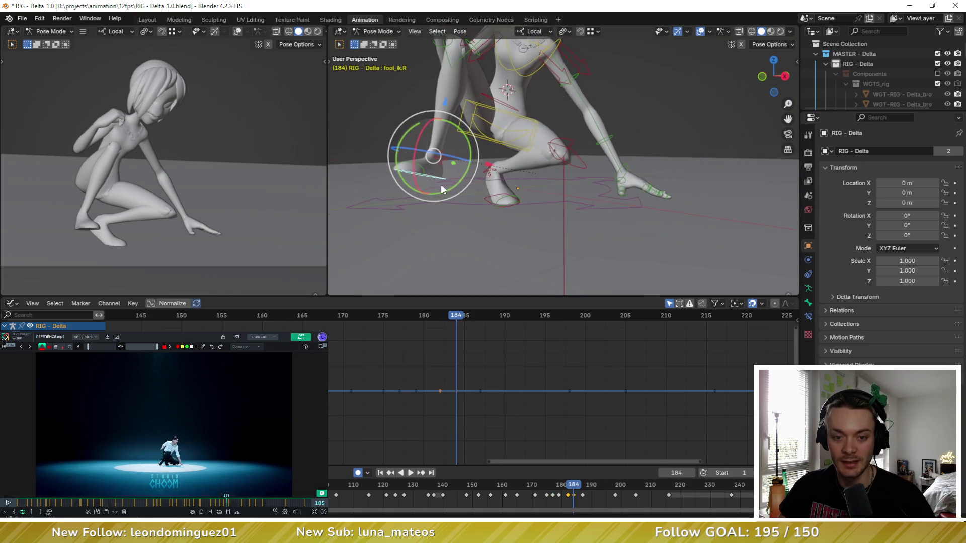
pyautogui.moveTo(368, 189); pyautogui.dragTo(453, 189, button='middle')
pyautogui.hotkey('shift', 'e')
pyautogui.click(477, 168)
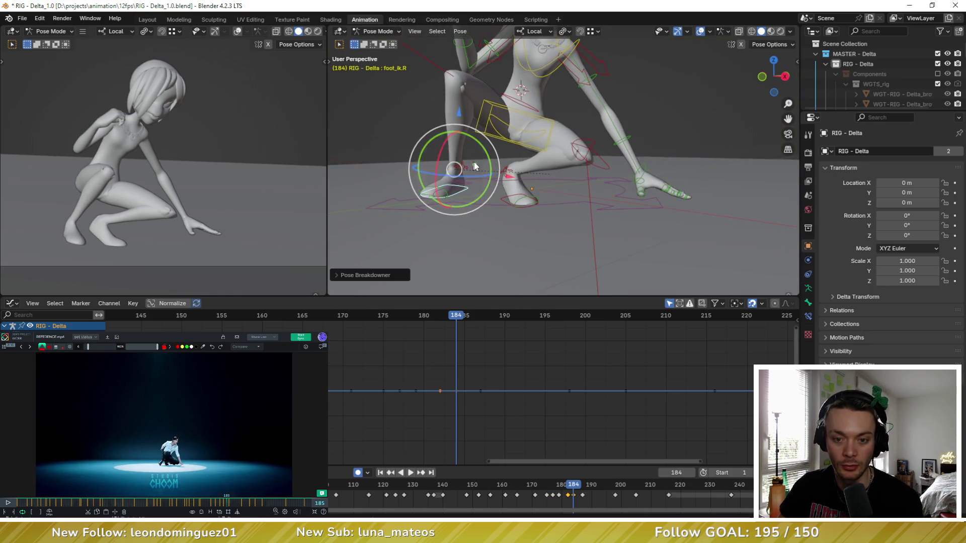
pyautogui.press('r')
pyautogui.press('r')
pyautogui.click(476, 177)
pyautogui.moveTo(463, 139); pyautogui.dragTo(466, 177)
pyautogui.press('g')
pyautogui.click(444, 175)
pyautogui.press('g')
pyautogui.click(451, 166)
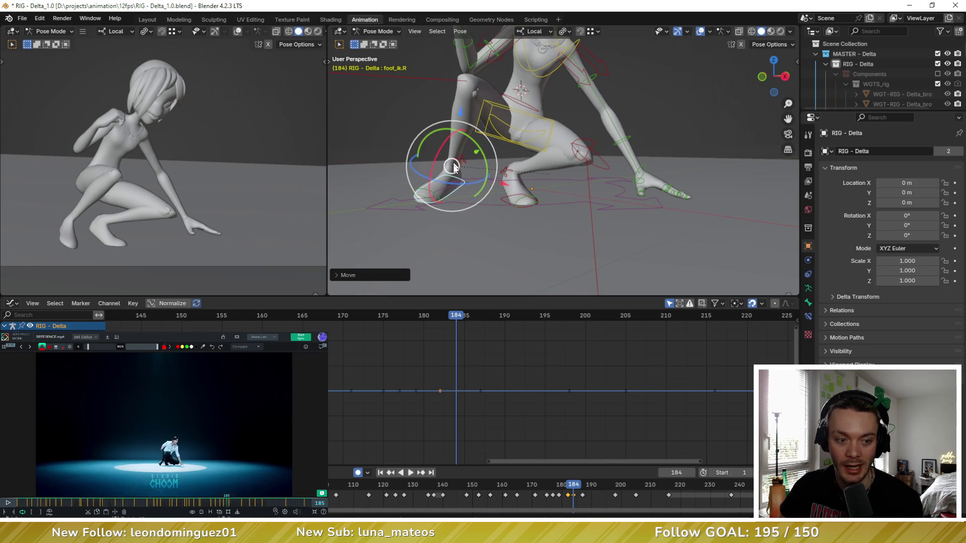
# Rotate the right toe, check the change by undo/redo flipping, and nudge the right foot again
pyautogui.click(431, 190)
pyautogui.moveTo(432, 190); pyautogui.dragTo(438, 160, button='middle')
pyautogui.press('r')
pyautogui.press('r')
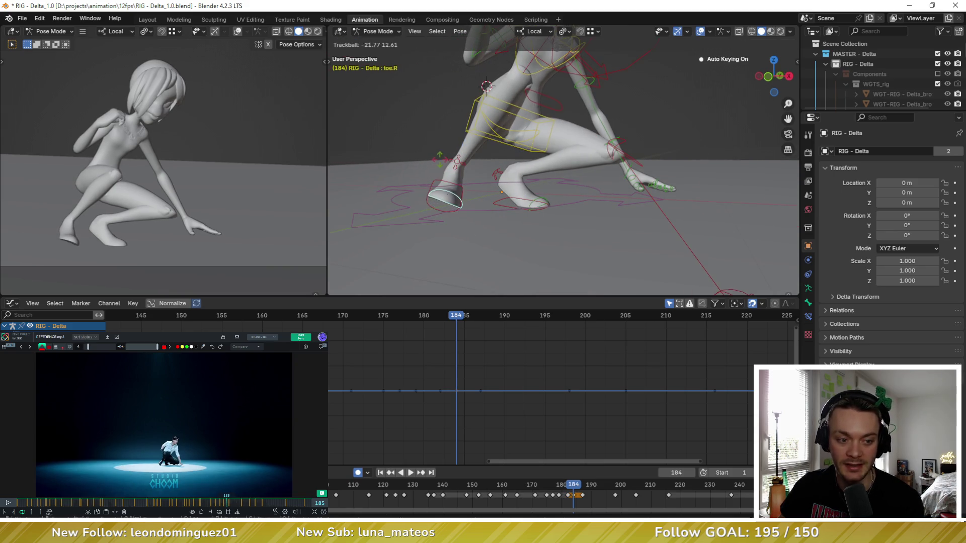
pyautogui.click(443, 163)
pyautogui.hotkey('ctrl', 'z')
pyautogui.hotkey('ctrl', 'shift', 'z')
pyautogui.hotkey('ctrl', 'z')
pyautogui.hotkey('ctrl', 'shift', 'z')
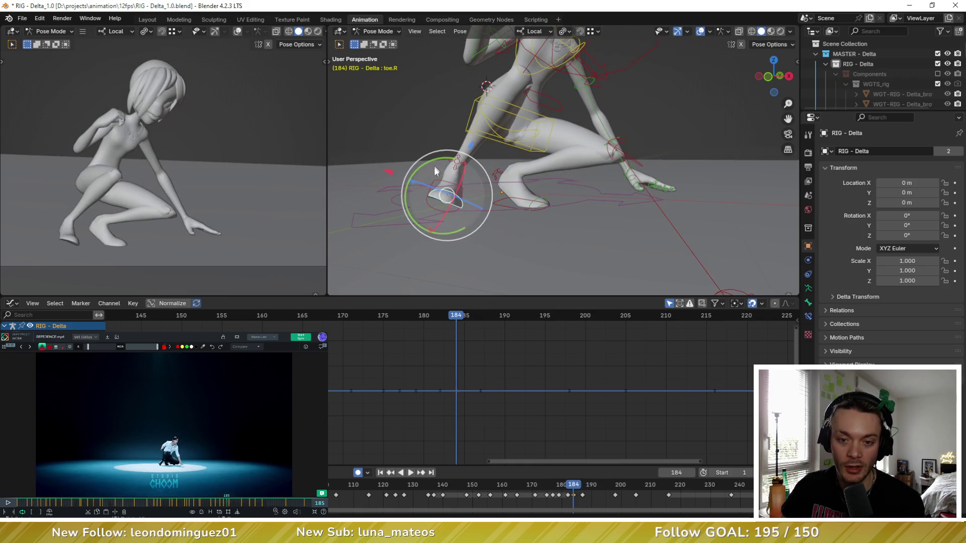
pyautogui.click(442, 194)
pyautogui.press('g')
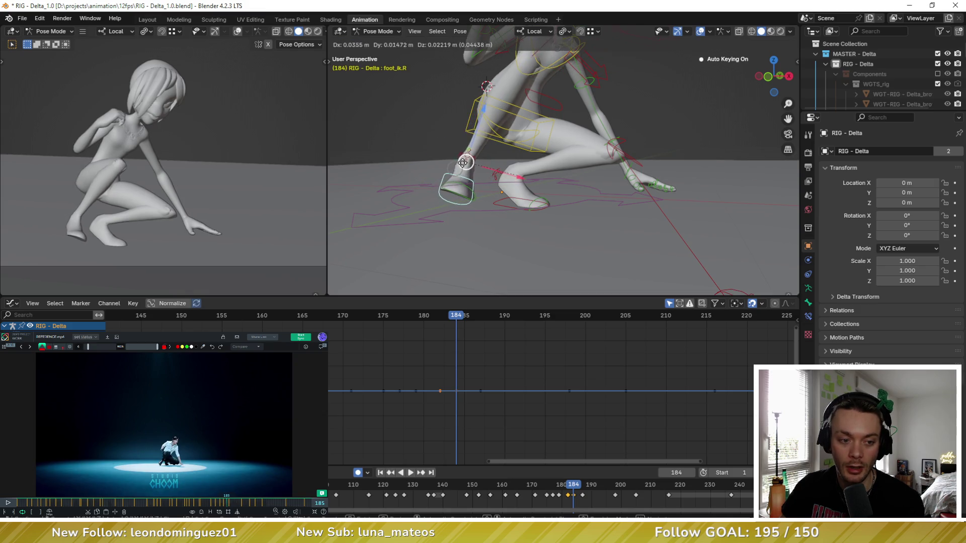
pyautogui.click(466, 162)
# Flip between the keys at frames 187 and 198 to compare the crouch, settling on frame 187
pyautogui.press('Right')
pyautogui.press('Right')
pyautogui.press('Right')
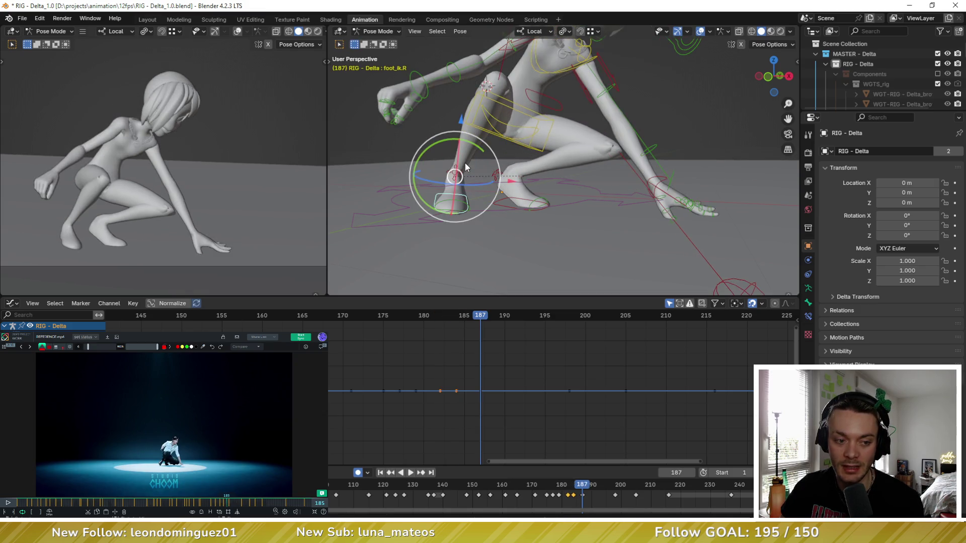
pyautogui.press('Left')
pyautogui.press('Left')
pyautogui.press('Left')
pyautogui.press('Up')
pyautogui.press('Down')
pyautogui.press('Up')
pyautogui.press('Up')
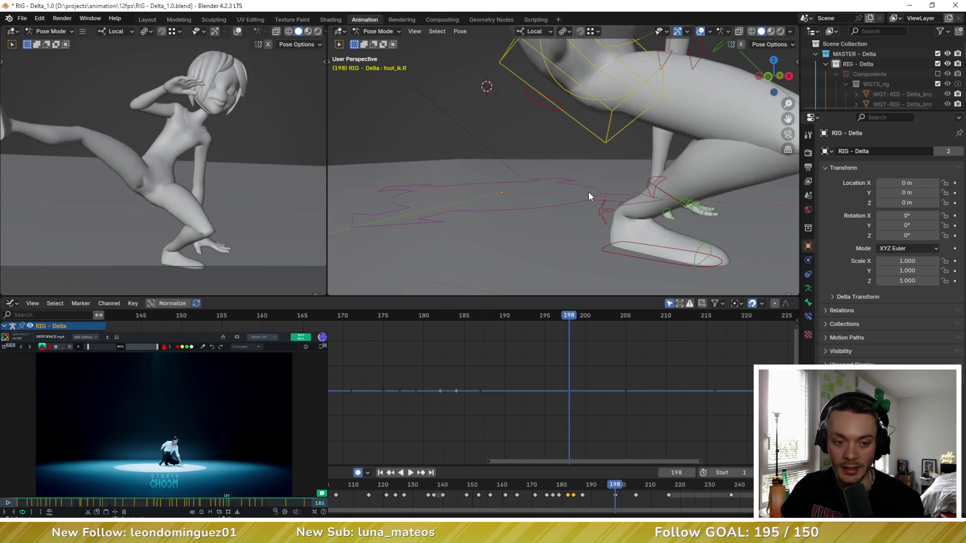
pyautogui.press('Down')
pyautogui.press('Down')
pyautogui.press('Up')
pyautogui.press('Up')
pyautogui.press('Down')
pyautogui.press('Up')
pyautogui.press('Down')
pyautogui.press('Up')
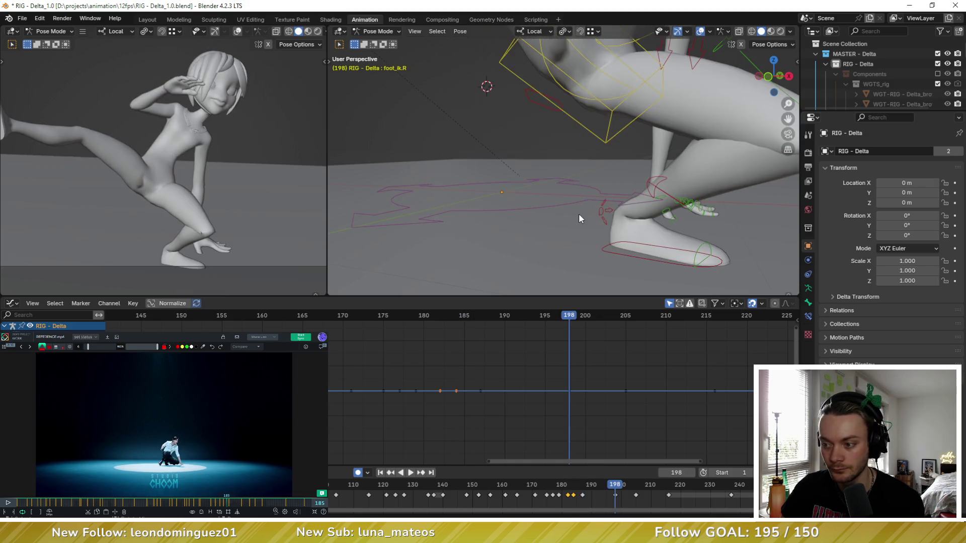
pyautogui.press('Down')
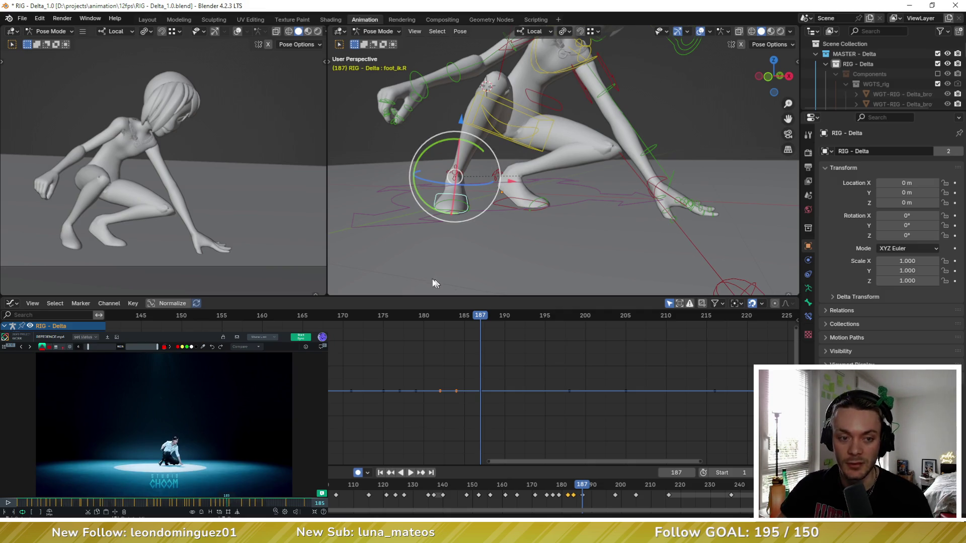
pyautogui.scroll(-3, 542, 164)
# Select all bones, step to frame 190 and start a Pose Breakdowner in-between for the whole rig
pyautogui.press('a')
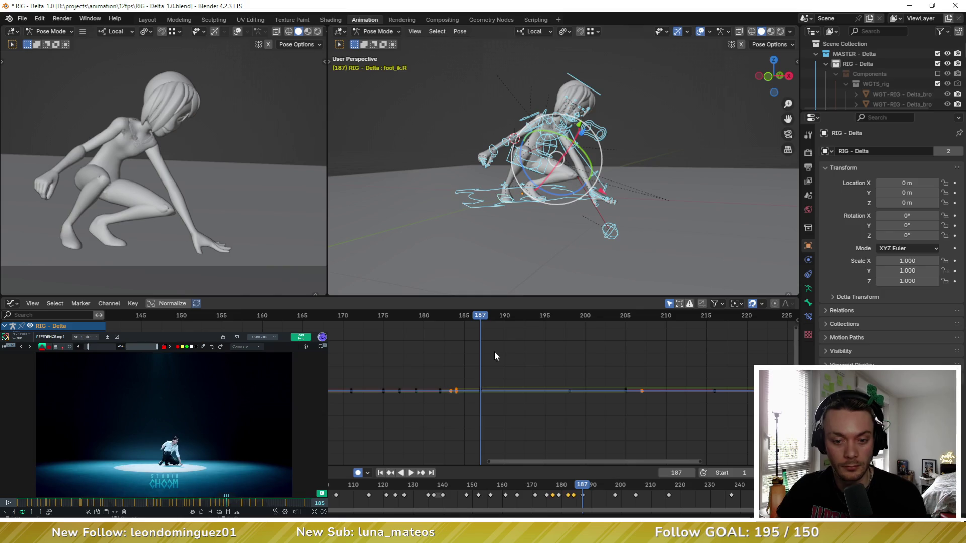
pyautogui.press('Left')
pyautogui.press('Left')
pyautogui.press('Left')
pyautogui.press('Left')
pyautogui.press('Left')
pyautogui.press('Right')
pyautogui.press('Right')
pyautogui.press('Right')
pyautogui.press('Right')
pyautogui.press('Right')
pyautogui.press('Left')
pyautogui.press('Left')
pyautogui.press('Left')
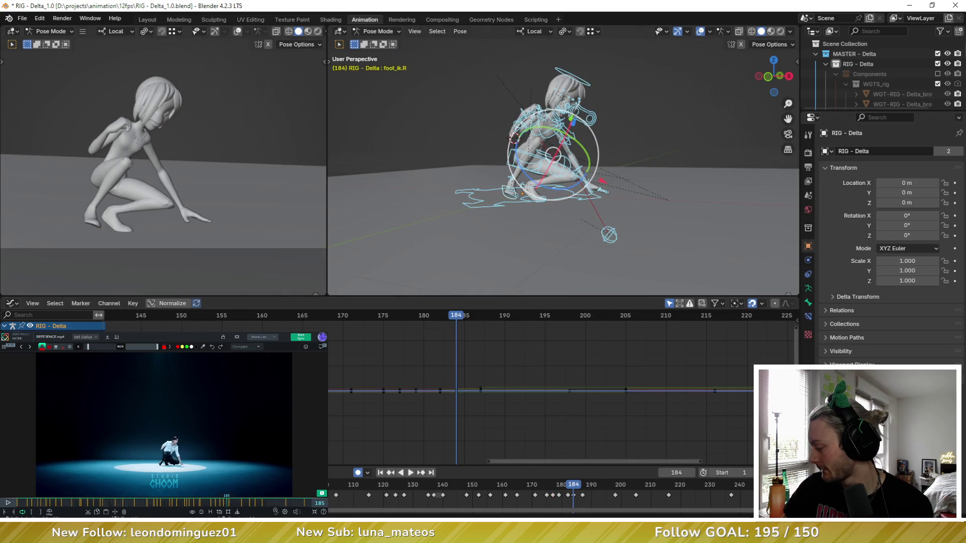
pyautogui.press('Right')
pyautogui.press('Right')
pyautogui.press('Right')
pyautogui.press('Right')
pyautogui.press('Right')
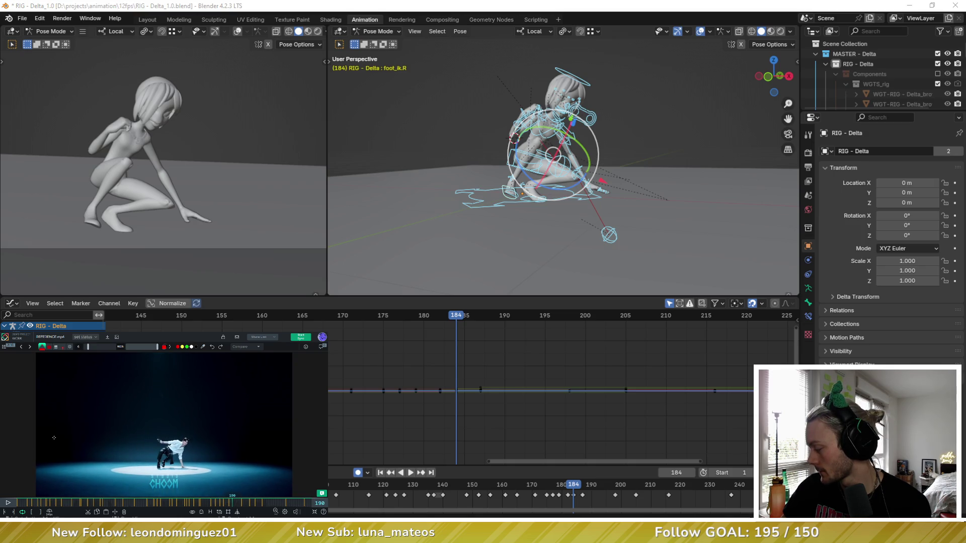
pyautogui.press('Right')
pyautogui.press('Right')
pyautogui.press('Right')
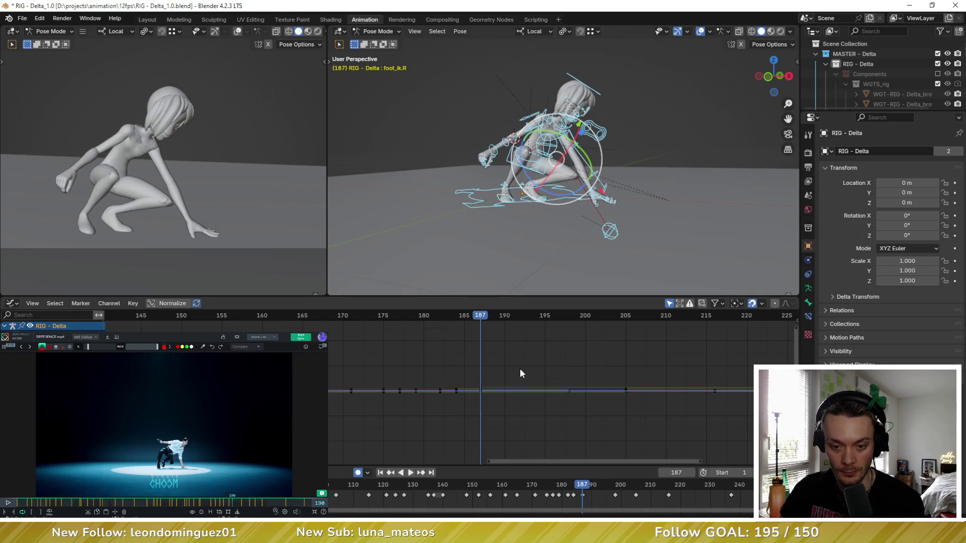
pyautogui.press('Right')
pyautogui.press('Right')
pyautogui.press('Right')
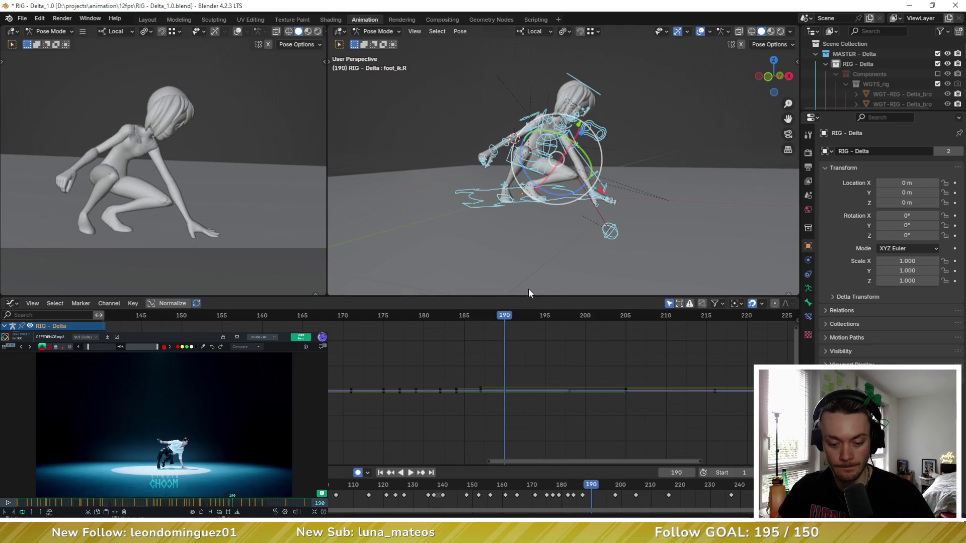
pyautogui.hotkey('shift', 'e')
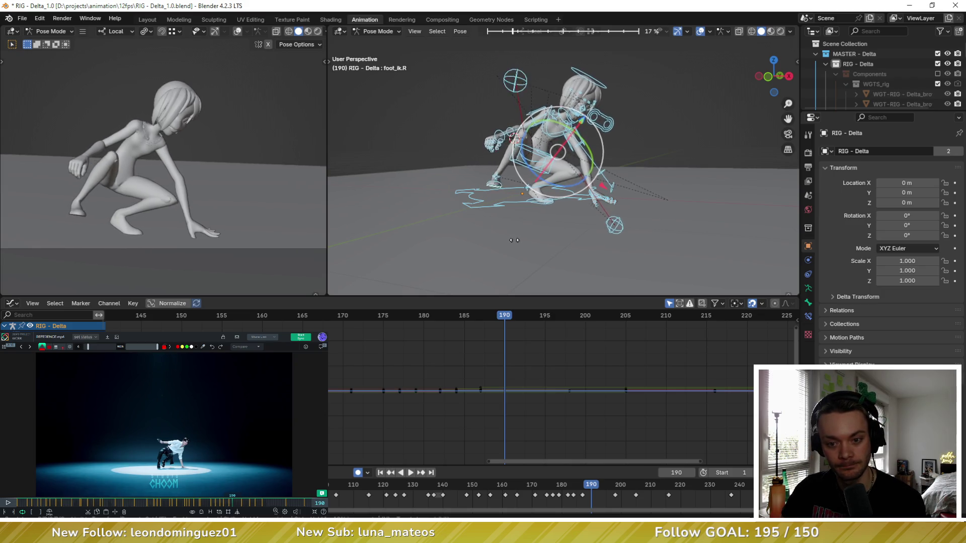
# Confirm the breakdown, shift the torso up-left and rotate it about its local Y axis
pyautogui.click(520, 213)
pyautogui.click(539, 162)
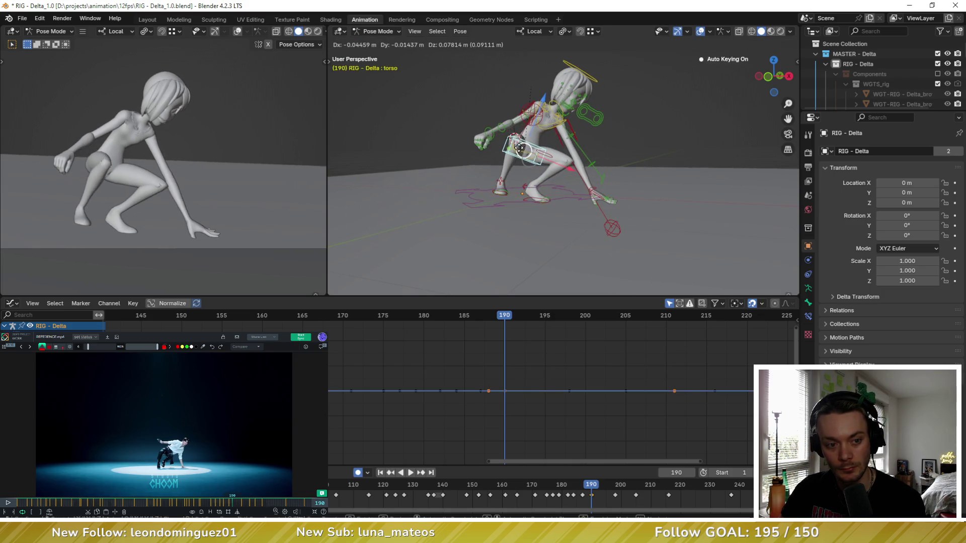
pyautogui.moveTo(539, 151); pyautogui.dragTo(525, 115)
pyautogui.scroll(3, 532, 119)
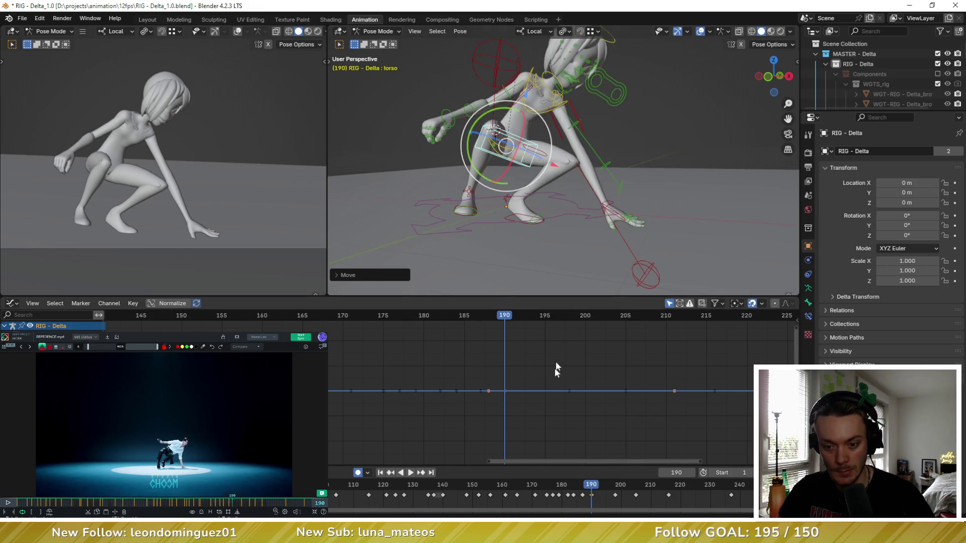
pyautogui.press('Up')
pyautogui.press('Down')
pyautogui.press('r')
pyautogui.press('y')
pyautogui.press('y')
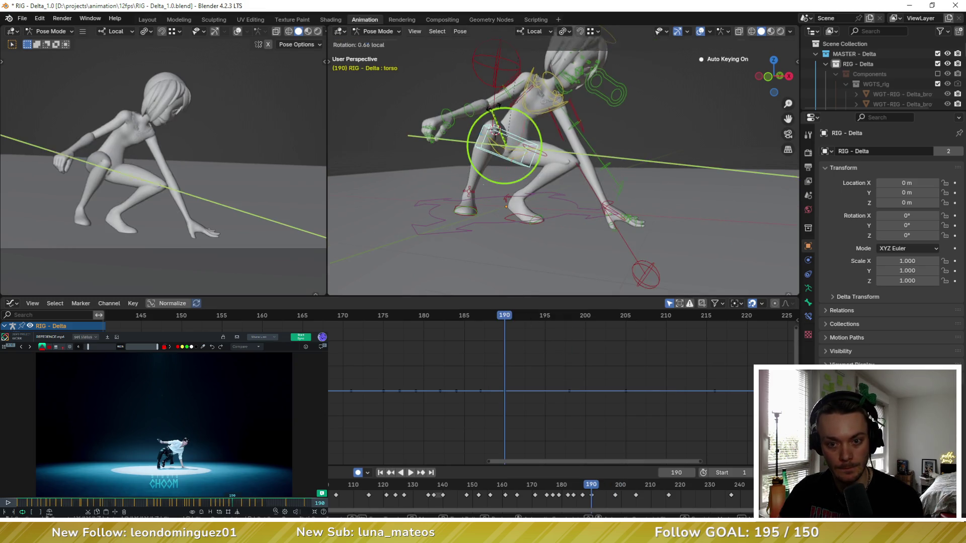
pyautogui.press('Escape')
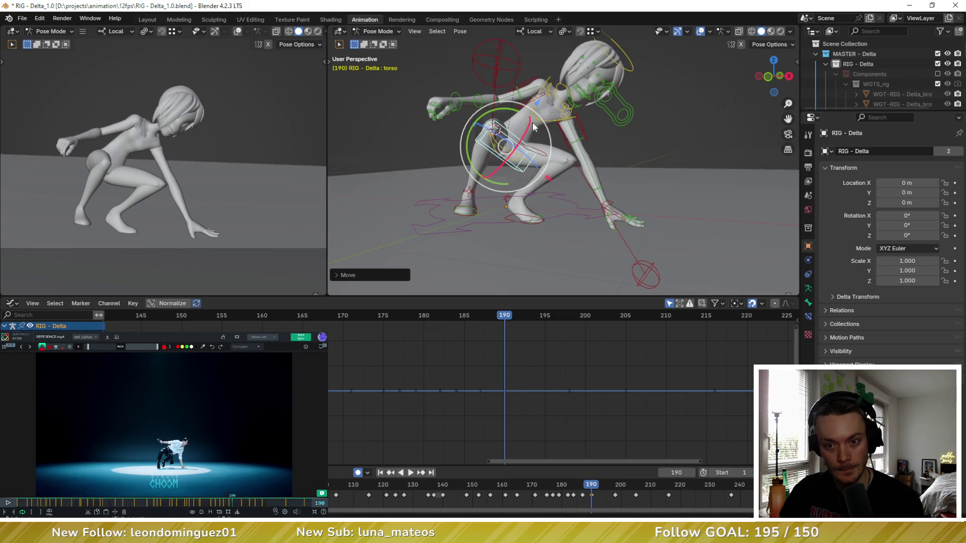
# Freely rotate the torso and chest further to re-angle the upper body at frame 190
pyautogui.moveTo(533, 127); pyautogui.dragTo(597, 91, button='middle')
pyautogui.press('r')
pyautogui.press('r')
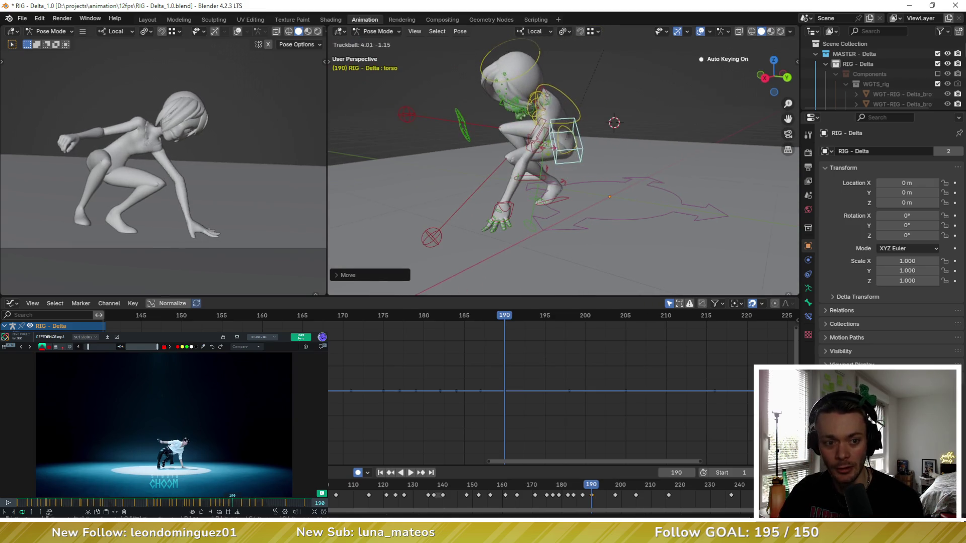
pyautogui.click(582, 127)
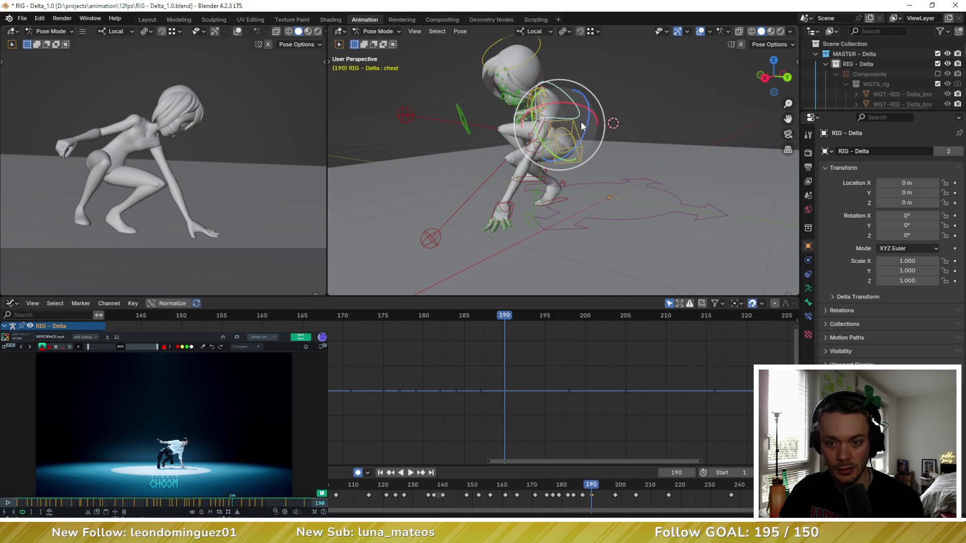
pyautogui.press('r')
pyautogui.press('r')
pyautogui.press('Return')
pyautogui.click(582, 158)
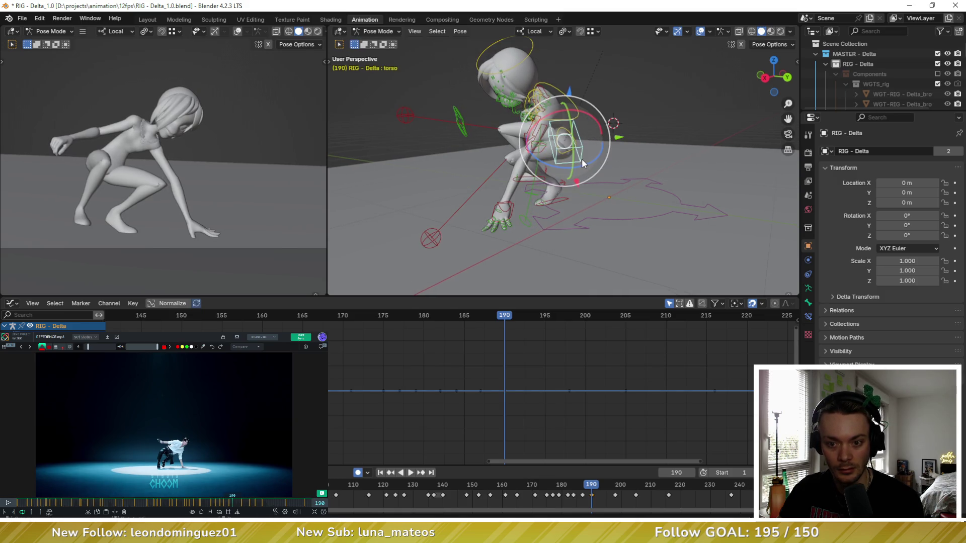
pyautogui.moveTo(580, 159)
pyautogui.mouseDown(button='middle')
pyautogui.moveTo(572, 194)
pyautogui.moveTo(552, 192)
pyautogui.mouseUp(button='middle')
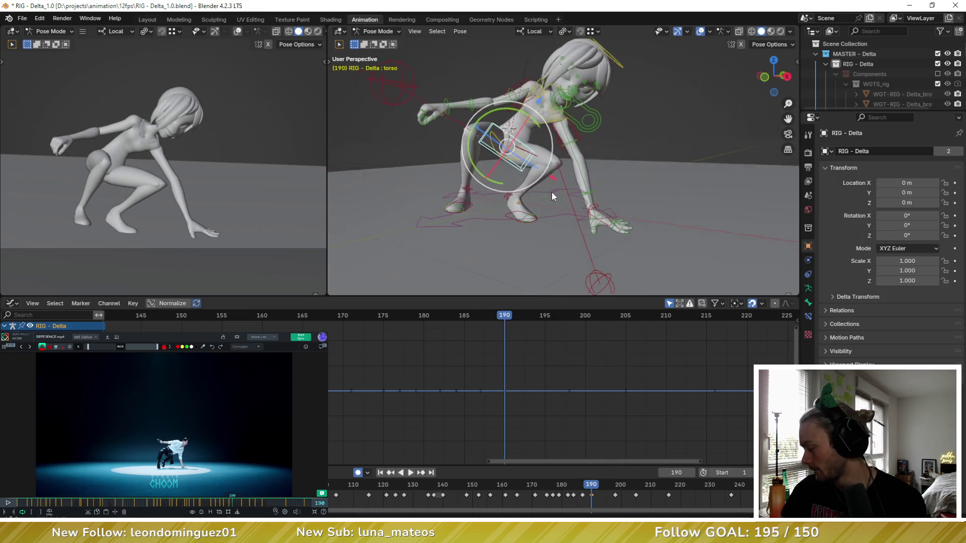
# Reposition the right foot and the left foot (Y-constrained then free), ending on the left heel control
pyautogui.click(482, 209)
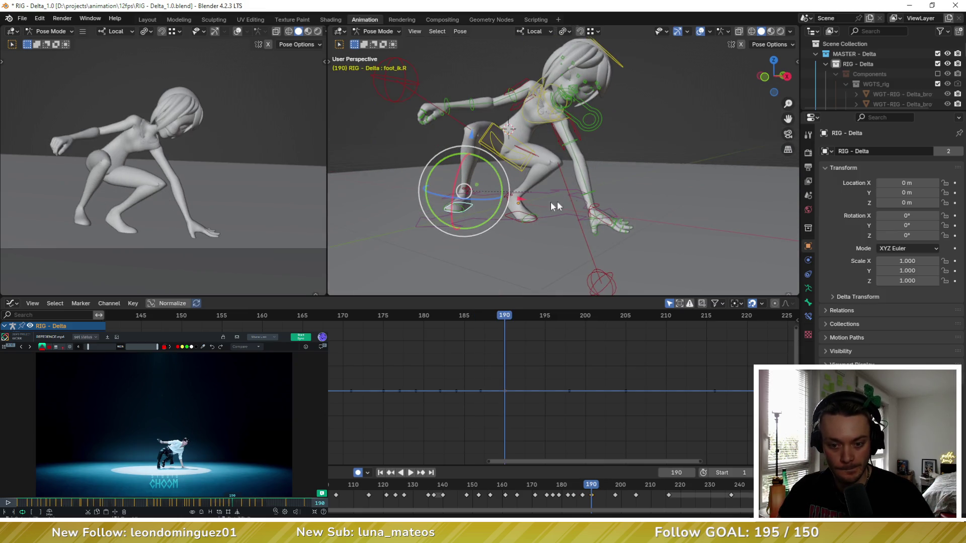
pyautogui.press('g')
pyautogui.click(804, 186)
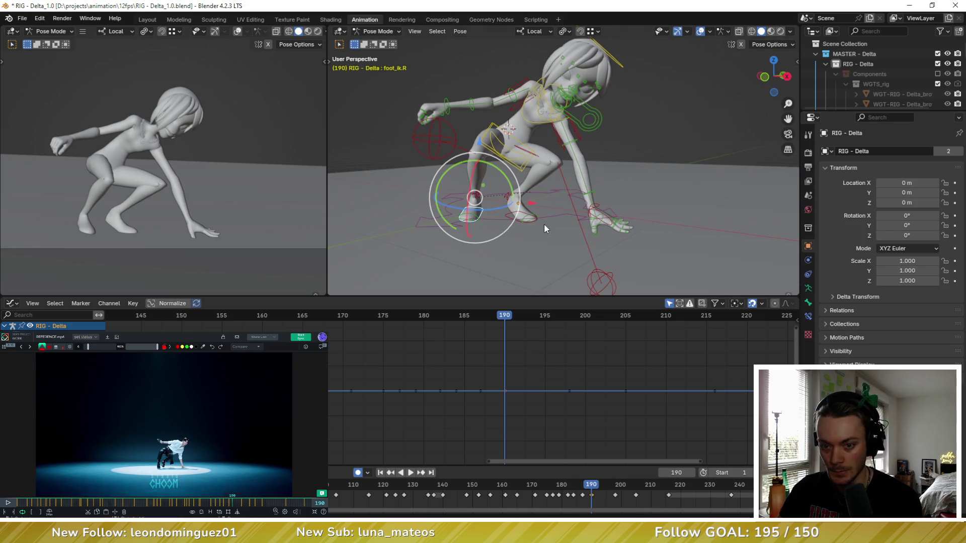
pyautogui.click(505, 212)
pyautogui.press('g')
pyautogui.press('y')
pyautogui.click(526, 202)
pyautogui.press('g')
pyautogui.click(511, 210)
pyautogui.click(510, 210)
pyautogui.moveTo(511, 211)
pyautogui.mouseDown(button='middle')
pyautogui.moveTo(519, 211)
pyautogui.moveTo(472, 200)
pyautogui.mouseUp(button='middle')
pyautogui.scroll(3, 519, 212)
pyautogui.click(472, 201)
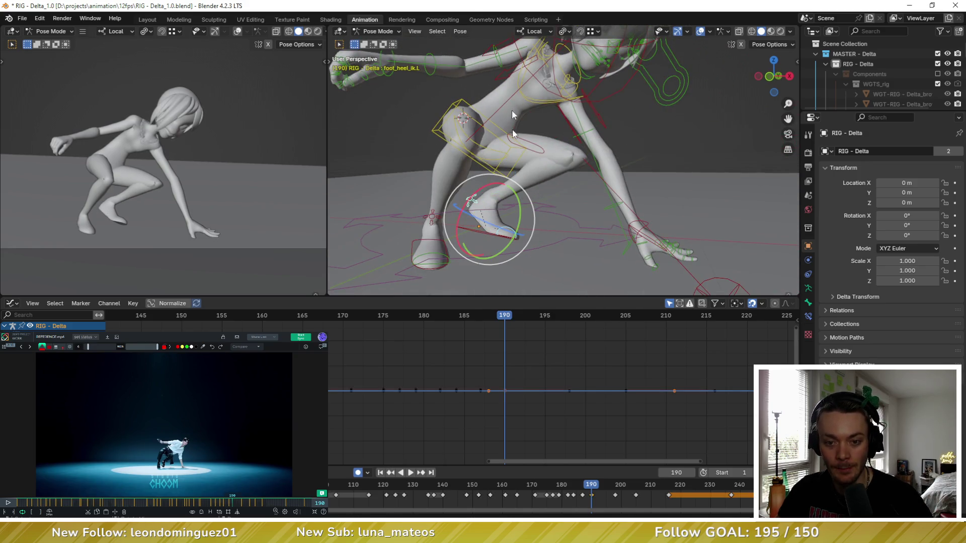
# Clear all transforms on foot_heel_ik.L and nudge foot_ik.L slightly into place
pyautogui.click(458, 33)
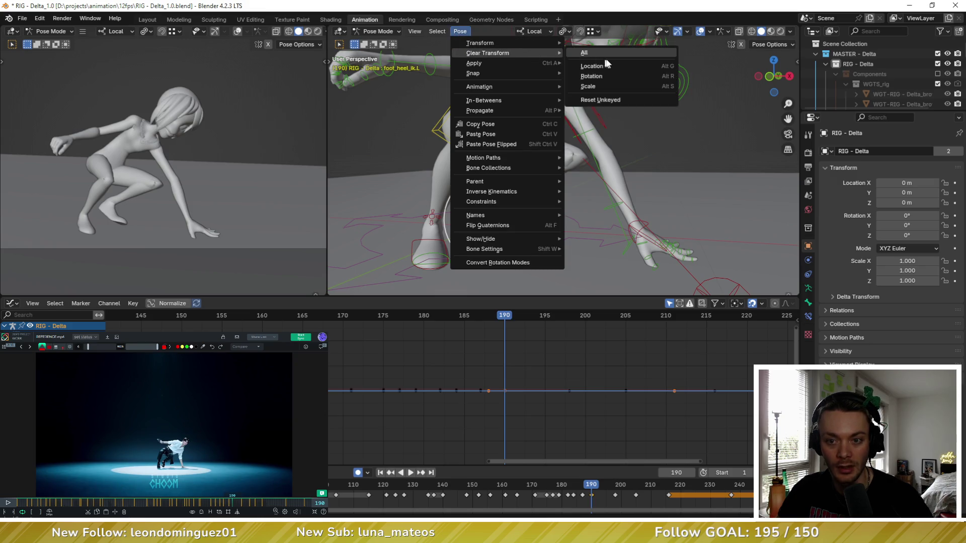
pyautogui.click(613, 53)
pyautogui.click(483, 227)
pyautogui.moveTo(483, 223)
pyautogui.mouseDown()
pyautogui.moveTo(477, 204)
pyautogui.moveTo(491, 199)
pyautogui.mouseUp()
pyautogui.press('r')
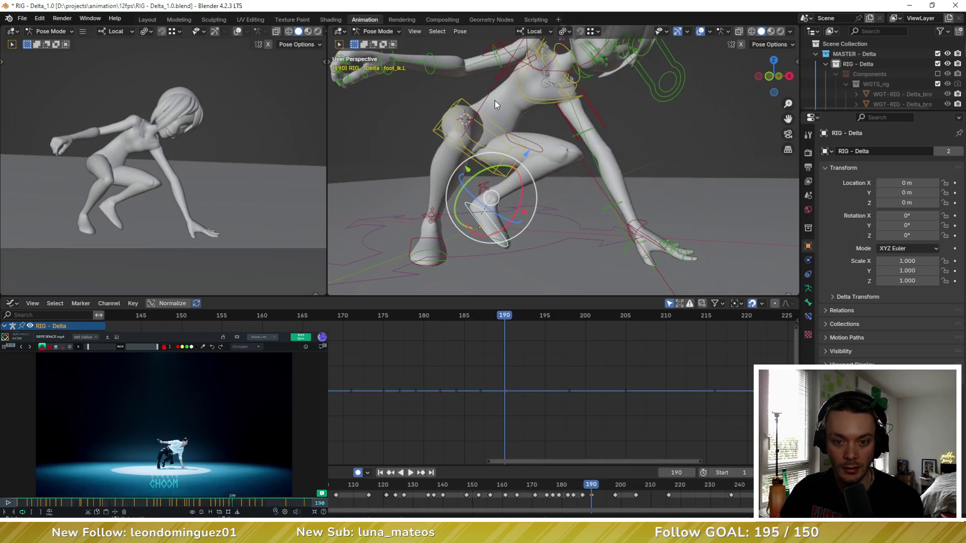
pyautogui.click(464, 102)
# Lift the torso higher and tilt the chest slightly at frame 190
pyautogui.press('g')
pyautogui.click(484, 95)
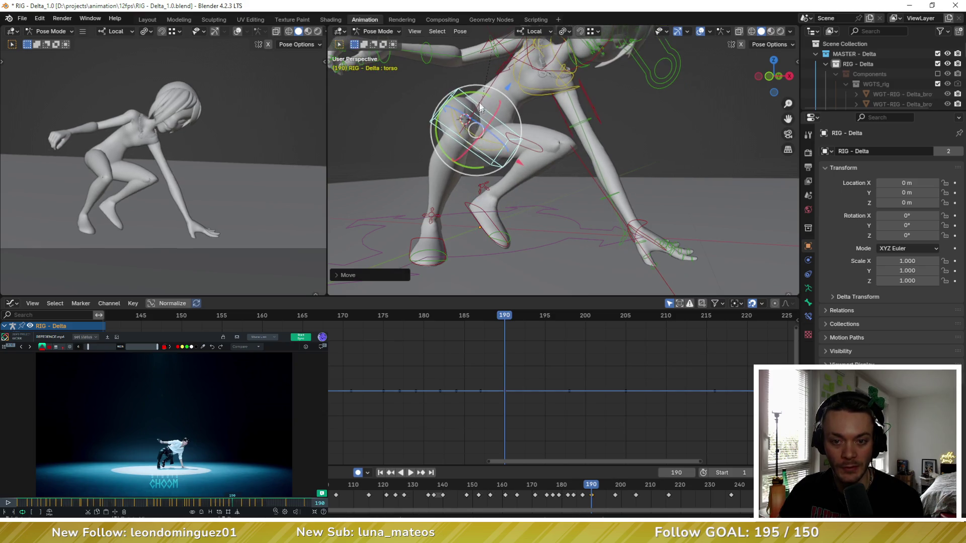
pyautogui.press('g')
pyautogui.press('Escape')
pyautogui.moveTo(483, 95); pyautogui.dragTo(574, 133, button='middle')
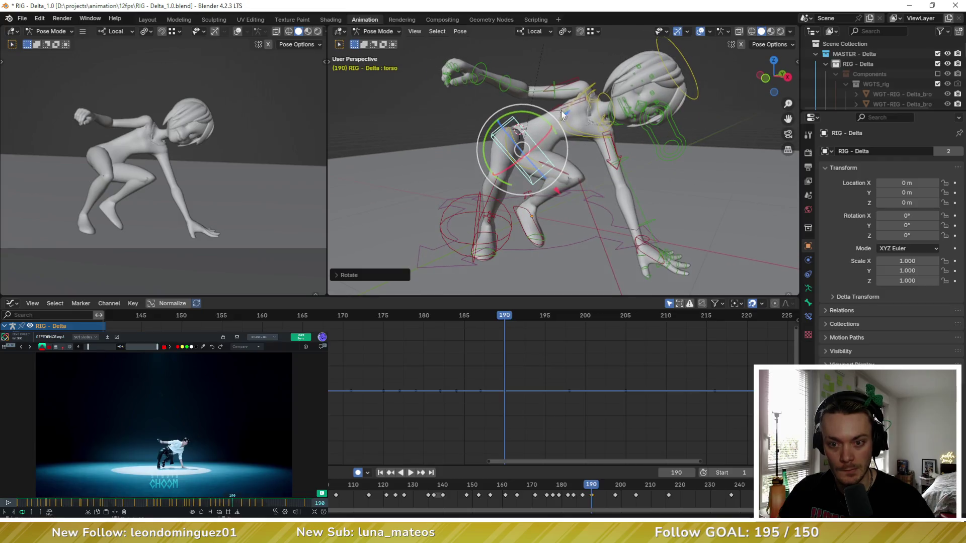
pyautogui.click(574, 132)
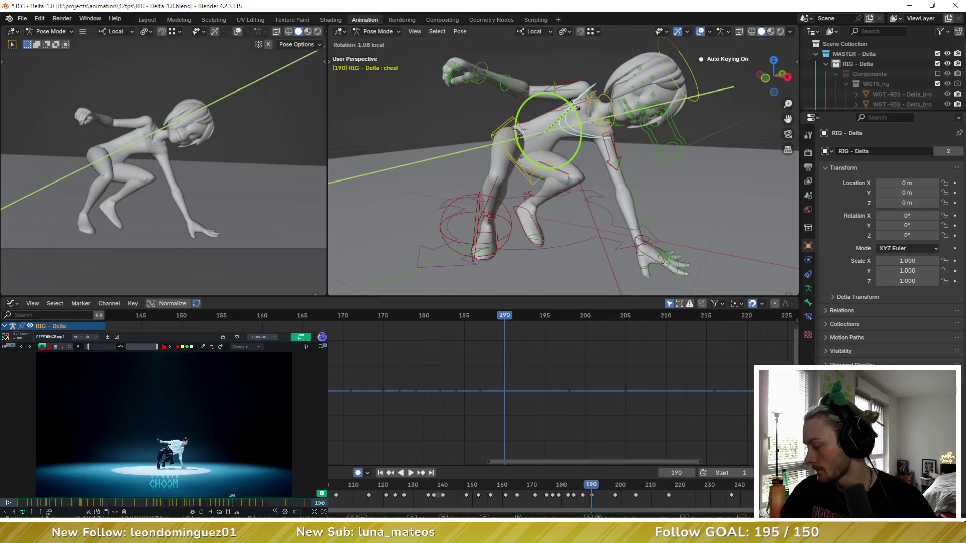
pyautogui.moveTo(576, 106); pyautogui.dragTo(572, 106)
# Rotate shoulder.R and upper_arm_fk.R outward to extend the right arm
pyautogui.moveTo(495, 72)
pyautogui.mouseDown(button='middle')
pyautogui.moveTo(587, 127)
pyautogui.moveTo(643, 139)
pyautogui.mouseUp(button='middle')
pyautogui.click(528, 98)
pyautogui.click(679, 91)
pyautogui.moveTo(679, 91); pyautogui.dragTo(641, 83, button='middle')
pyautogui.moveTo(641, 84)
pyautogui.mouseDown()
pyautogui.moveTo(611, 84)
pyautogui.moveTo(617, 73)
pyautogui.moveTo(604, 60)
pyautogui.mouseUp()
pyautogui.click(578, 105)
pyautogui.moveTo(574, 91); pyautogui.dragTo(533, 105, button='middle')
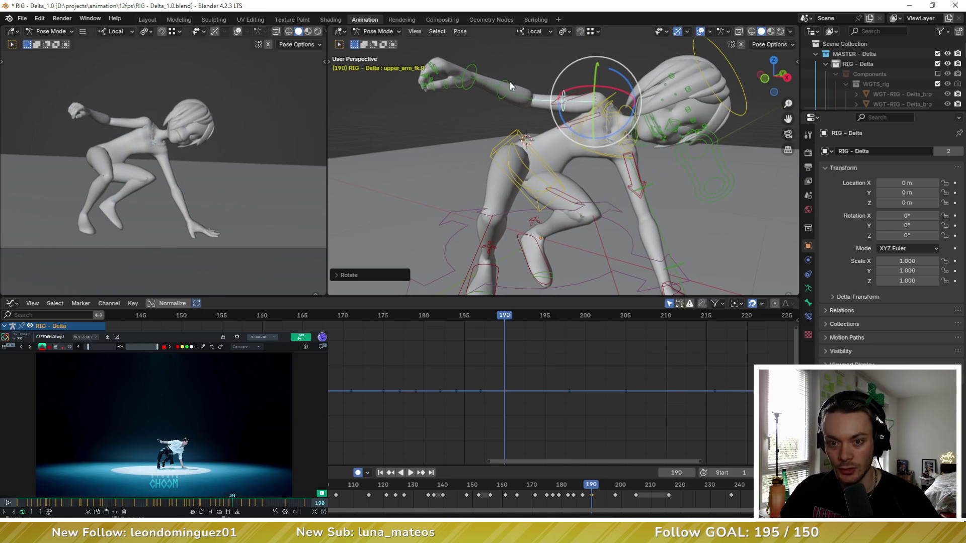
# Rotate the right forearm and hand, then clear the rotation on the bones around the right hand
pyautogui.click(511, 86)
pyautogui.moveTo(519, 86); pyautogui.dragTo(490, 95)
pyautogui.moveTo(491, 96); pyautogui.dragTo(492, 98, button='middle')
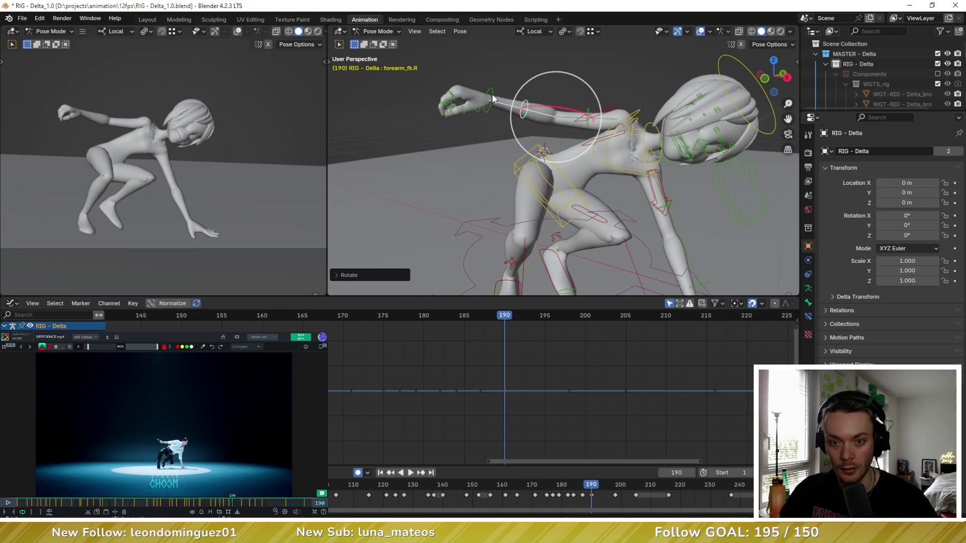
pyautogui.click(461, 103)
pyautogui.moveTo(483, 98); pyautogui.dragTo(472, 106)
pyautogui.moveTo(472, 107); pyautogui.dragTo(452, 111, button='middle')
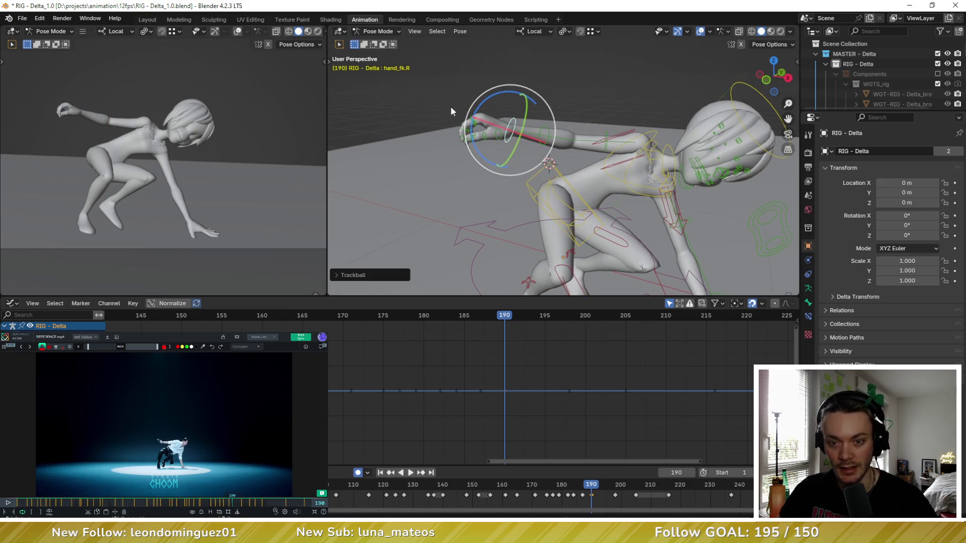
pyautogui.moveTo(434, 80); pyautogui.dragTo(503, 149)
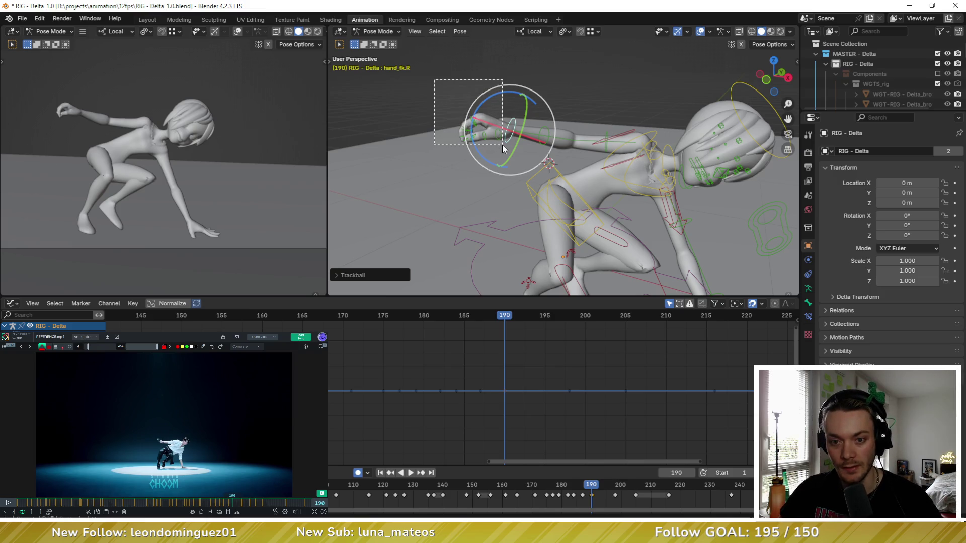
pyautogui.click(460, 31)
pyautogui.click(595, 51)
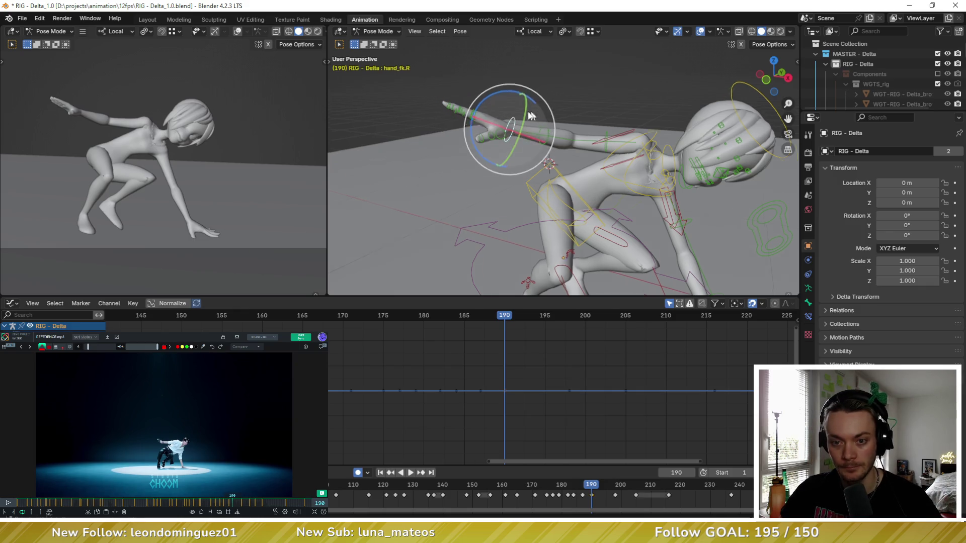
# Trackball-rotate and twist hand_fk.R into its new angle, ending on thumb.01.R
pyautogui.press('r')
pyautogui.press('r')
pyautogui.click(507, 142)
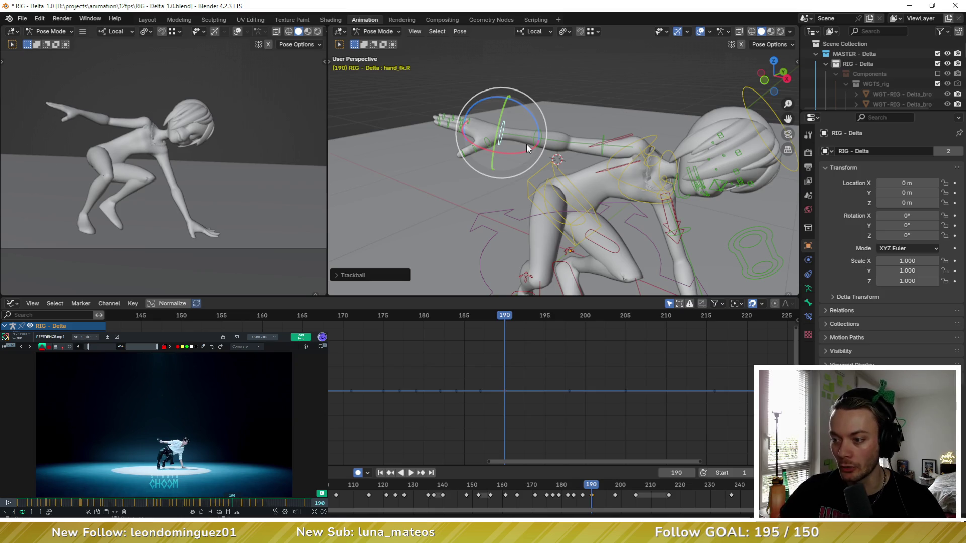
pyautogui.moveTo(485, 99); pyautogui.dragTo(498, 99)
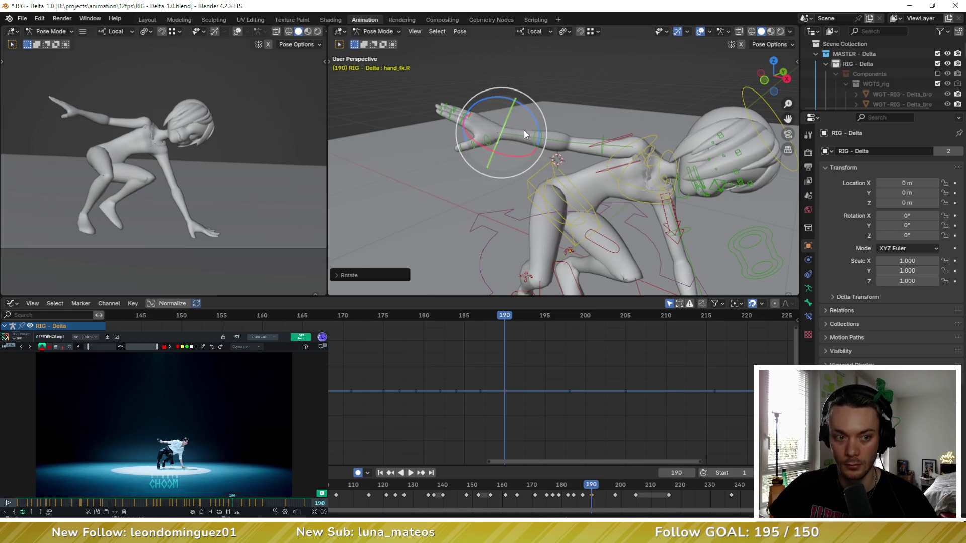
pyautogui.press('r')
pyautogui.press('r')
pyautogui.click(518, 138)
pyautogui.press('r')
pyautogui.press('r')
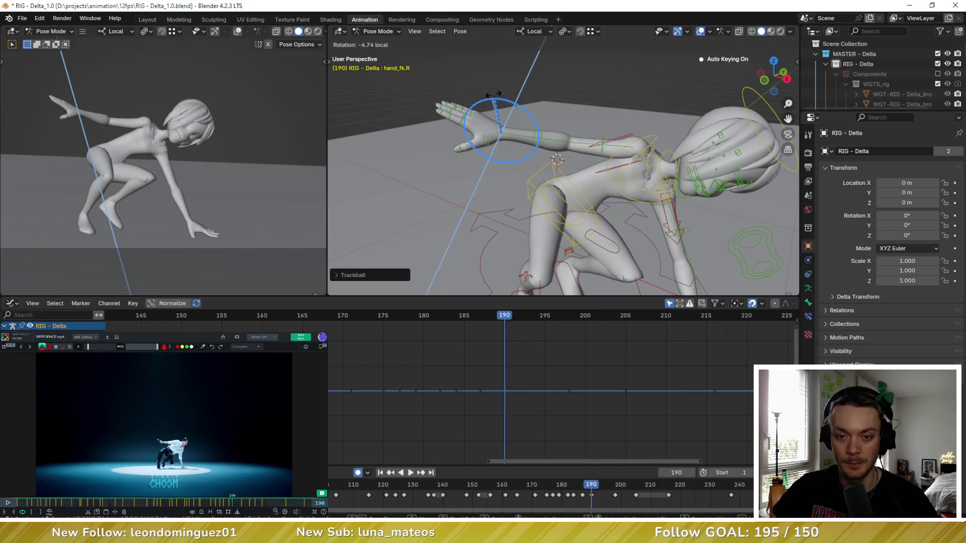
pyautogui.click(491, 106)
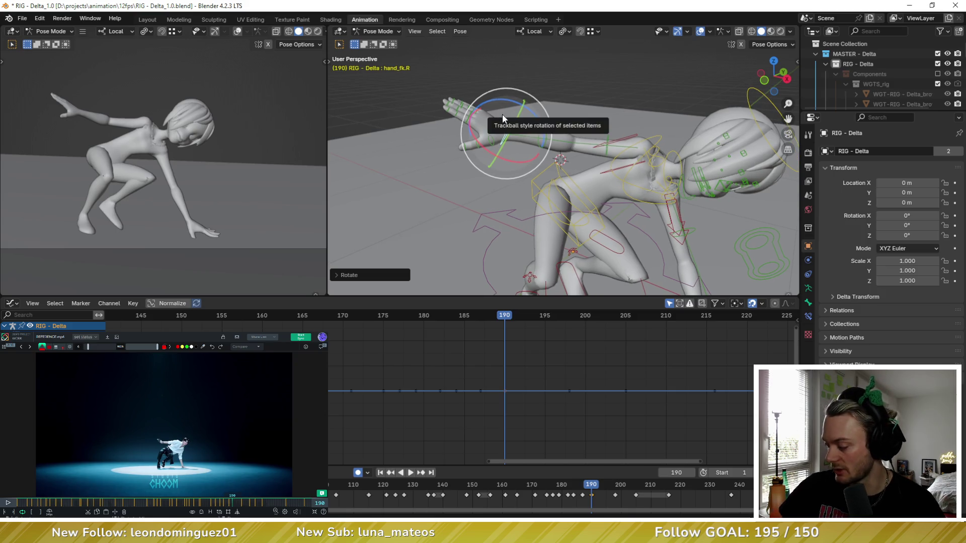
pyautogui.scroll(2, 452, 129)
pyautogui.scroll(2, 405, 122)
pyautogui.click(405, 123)
pyautogui.moveTo(405, 122); pyautogui.dragTo(492, 106, button='middle')
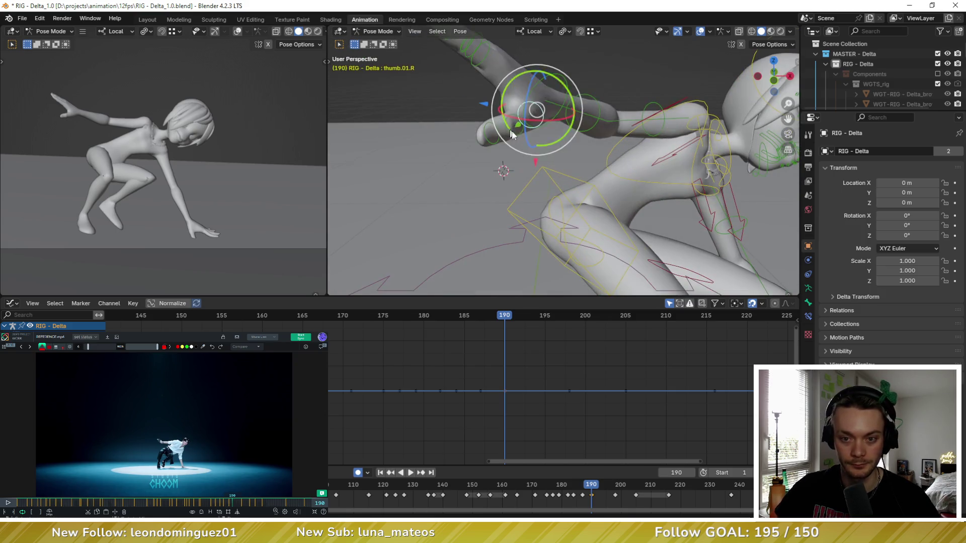
# Bend thumb.01.R and f_pinky.01.R with free and single-axis rotations
pyautogui.press('r')
pyautogui.press('r')
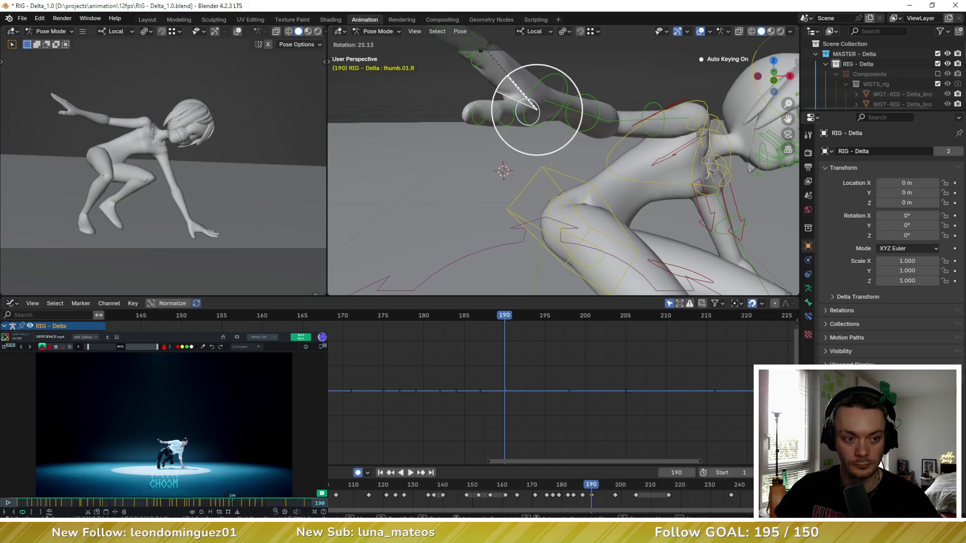
pyautogui.click(499, 102)
pyautogui.moveTo(500, 102)
pyautogui.mouseDown(button='middle')
pyautogui.moveTo(506, 113)
pyautogui.moveTo(469, 134)
pyautogui.mouseUp(button='middle')
pyautogui.click(510, 96)
pyautogui.click(386, 193)
pyautogui.moveTo(386, 193)
pyautogui.mouseDown(button='middle')
pyautogui.moveTo(408, 197)
pyautogui.moveTo(451, 94)
pyautogui.mouseUp(button='middle')
pyautogui.press('r')
pyautogui.press('r')
pyautogui.click(397, 177)
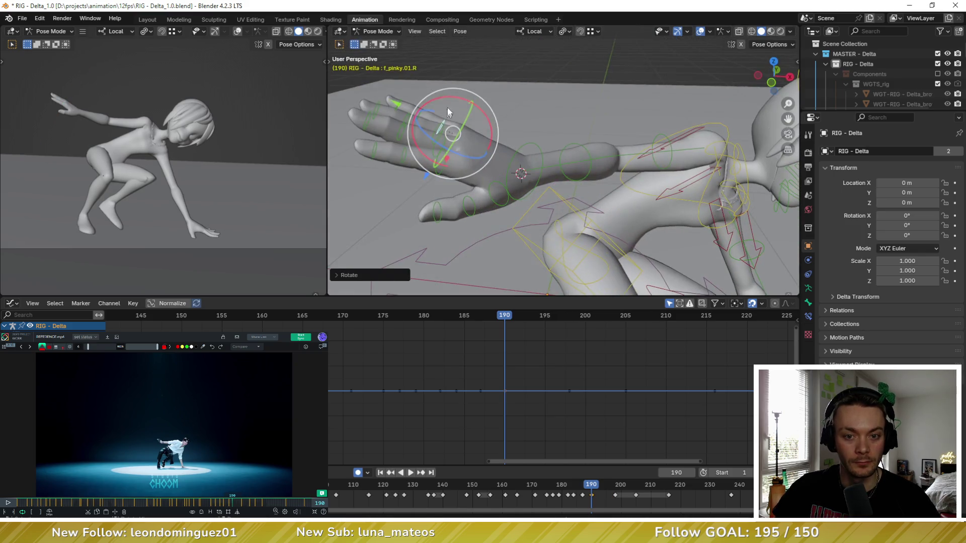
pyautogui.moveTo(452, 94); pyautogui.dragTo(496, 147)
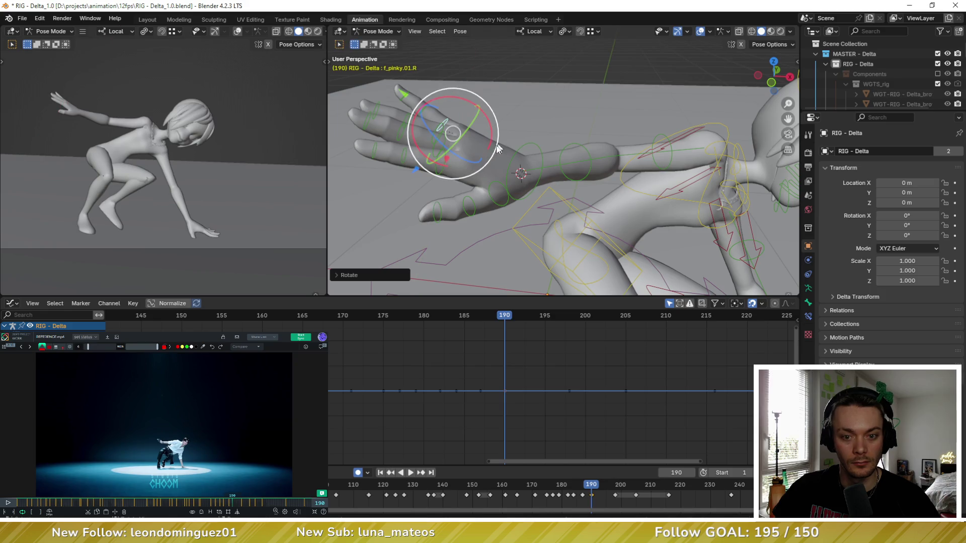
# Trackball-rotate hand_fk.R to re-angle the right hand, then move on to the right knee target
pyautogui.click(530, 149)
pyautogui.scroll(-3, 531, 149)
pyautogui.moveTo(531, 149); pyautogui.dragTo(527, 156, button='middle')
pyautogui.moveTo(548, 179); pyautogui.dragTo(551, 184)
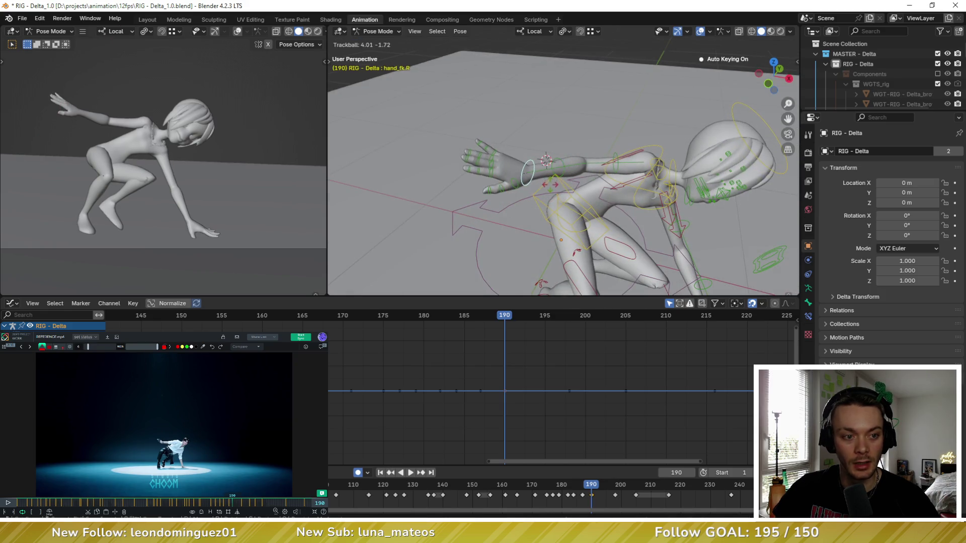
pyautogui.click(549, 189)
pyautogui.moveTo(549, 189); pyautogui.dragTo(573, 151, button='middle')
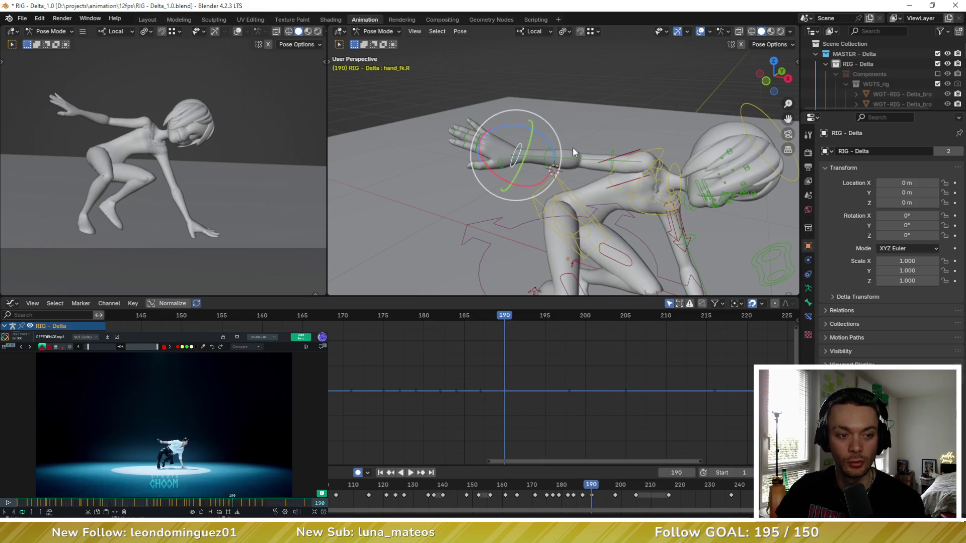
pyautogui.scroll(-3, 573, 147)
pyautogui.moveTo(573, 147)
pyautogui.mouseDown(button='middle')
pyautogui.moveTo(561, 151)
pyautogui.moveTo(605, 130)
pyautogui.mouseUp(button='middle')
pyautogui.click(612, 173)
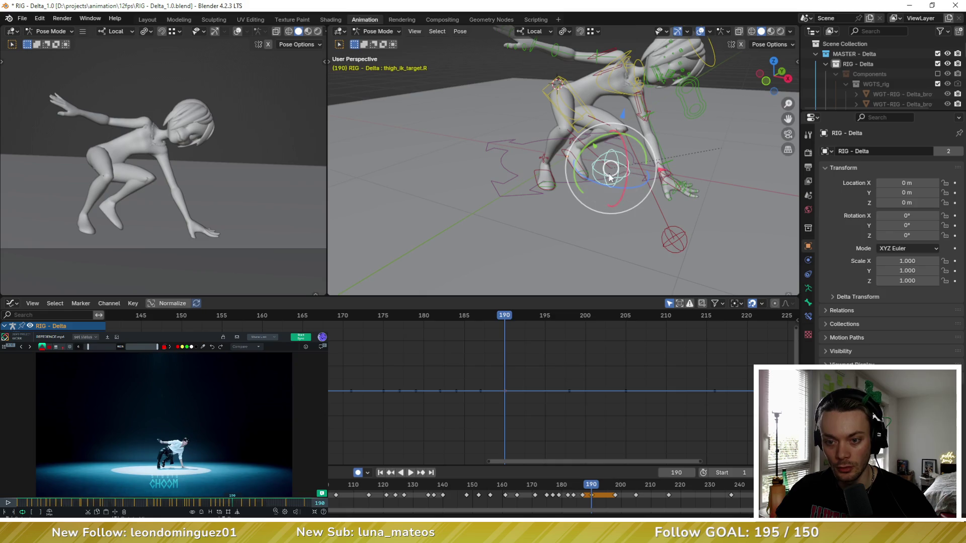
# Move thigh_ik_target.R into place at frame 190, scrubbing nearby frames to compare
pyautogui.press('g')
pyautogui.click(477, 124)
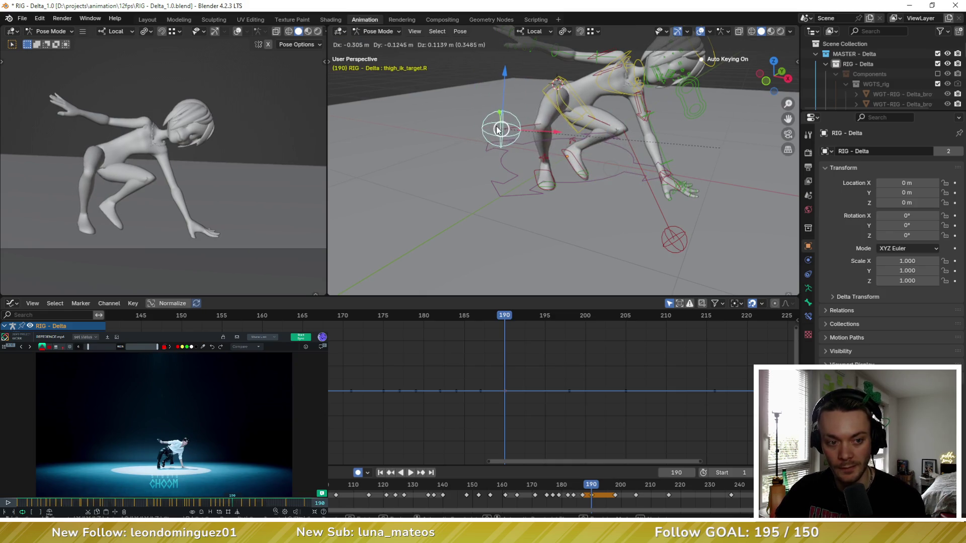
pyautogui.press('Left')
pyautogui.press('Left')
pyautogui.press('Left')
pyautogui.press('Left')
pyautogui.press('Left')
pyautogui.press('Left')
pyautogui.press('Right')
pyautogui.press('Right')
pyautogui.press('Right')
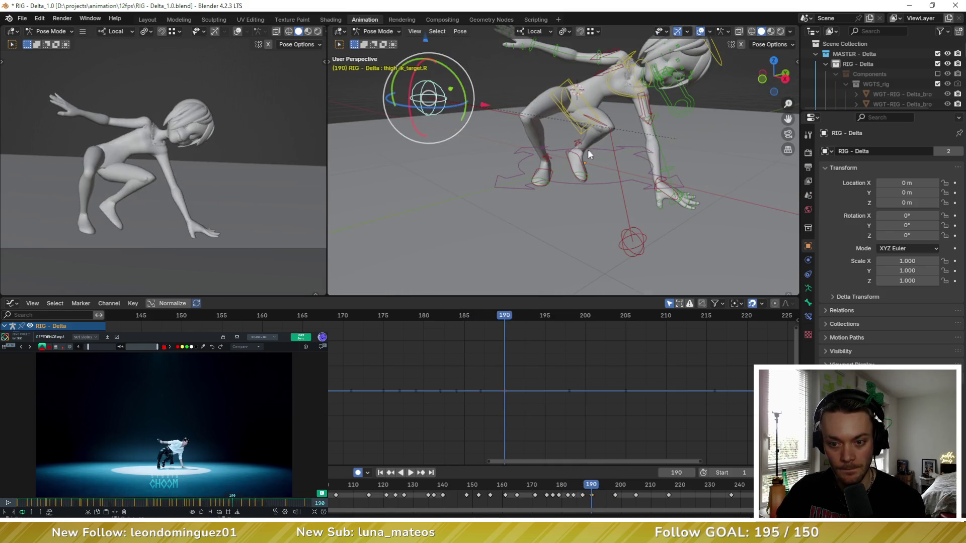
# Rotate foot_ik.L and shift thigh_ik_target.L right and up to match the reference crouch
pyautogui.click(578, 160)
pyautogui.press('Left')
pyautogui.press('Right')
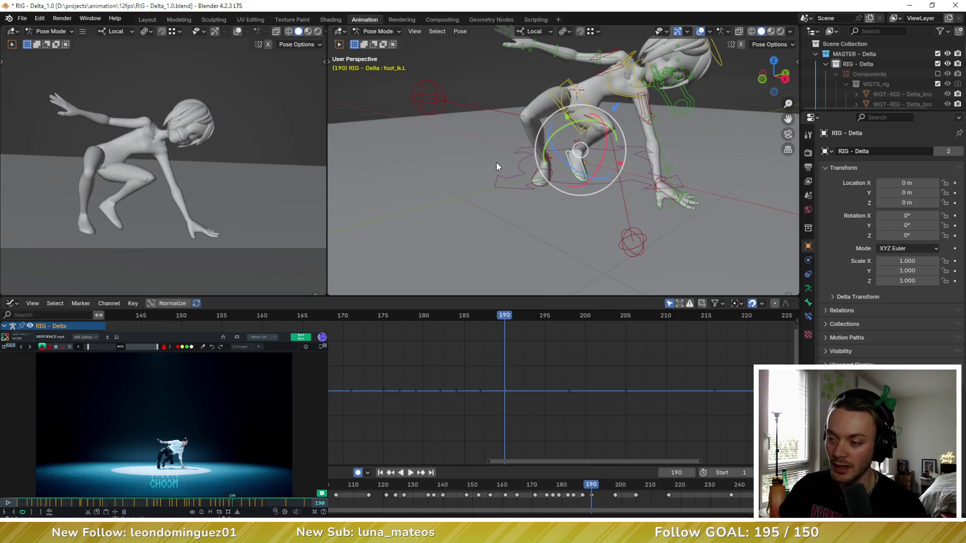
pyautogui.press('Left')
pyautogui.press('Left')
pyautogui.press('Left')
pyautogui.press('Right')
pyautogui.press('Right')
pyautogui.press('Right')
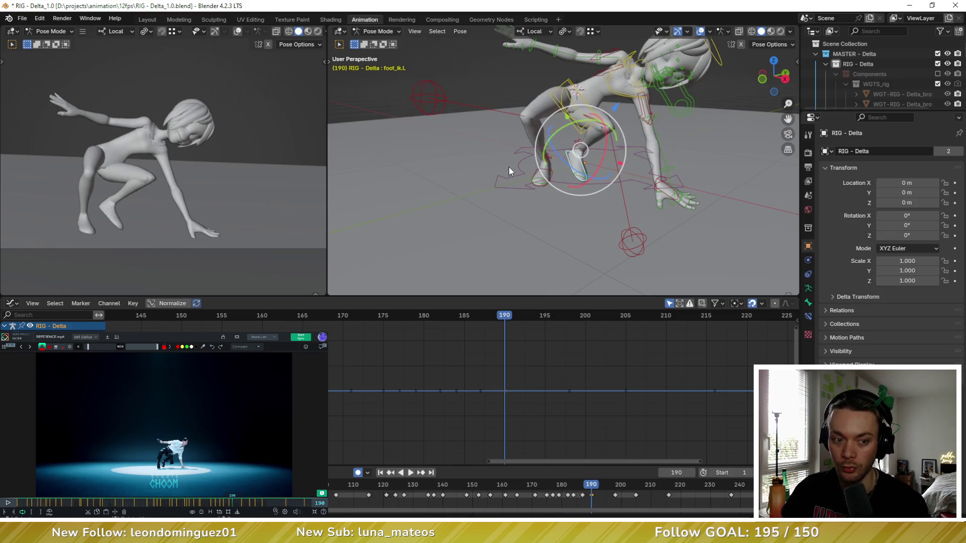
pyautogui.press('Left')
pyautogui.press('Left')
pyautogui.press('Left')
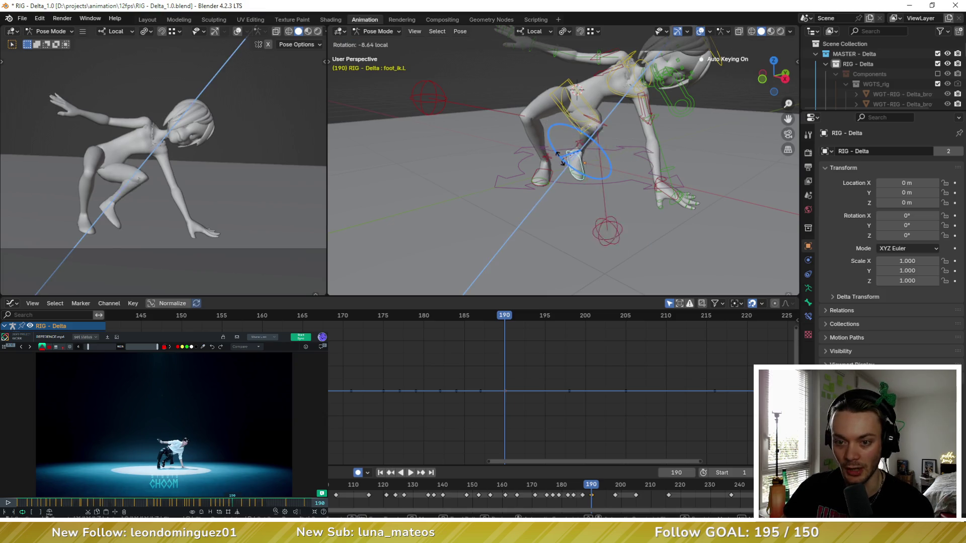
pyautogui.press('Right')
pyautogui.press('Right')
pyautogui.press('Right')
pyautogui.click(596, 220)
pyautogui.moveTo(597, 219); pyautogui.dragTo(658, 198)
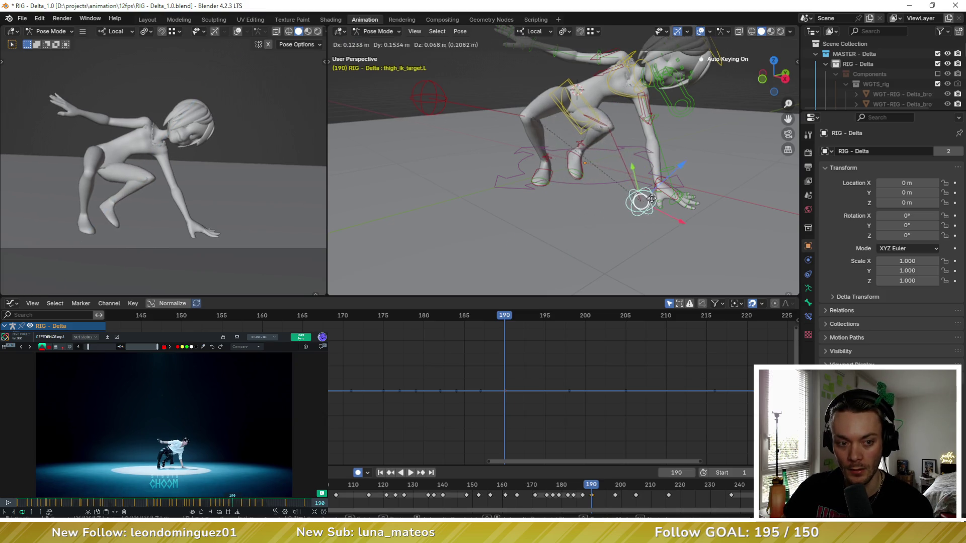
pyautogui.click(568, 164)
pyautogui.moveTo(601, 180)
pyautogui.mouseDown()
pyautogui.moveTo(571, 153)
pyautogui.moveTo(577, 205)
pyautogui.moveTo(604, 190)
pyautogui.mouseUp()
# Raise thigh_ik_target.L further, then begin nudging the torso control
pyautogui.click(576, 183)
pyautogui.moveTo(604, 190); pyautogui.dragTo(571, 81, button='middle')
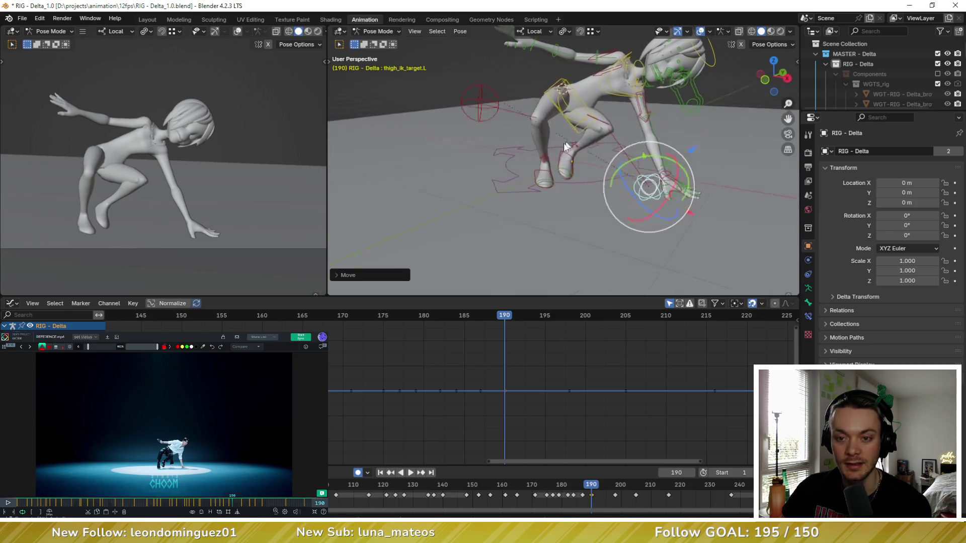
pyautogui.click(574, 90)
pyautogui.moveTo(573, 102); pyautogui.dragTo(574, 143)
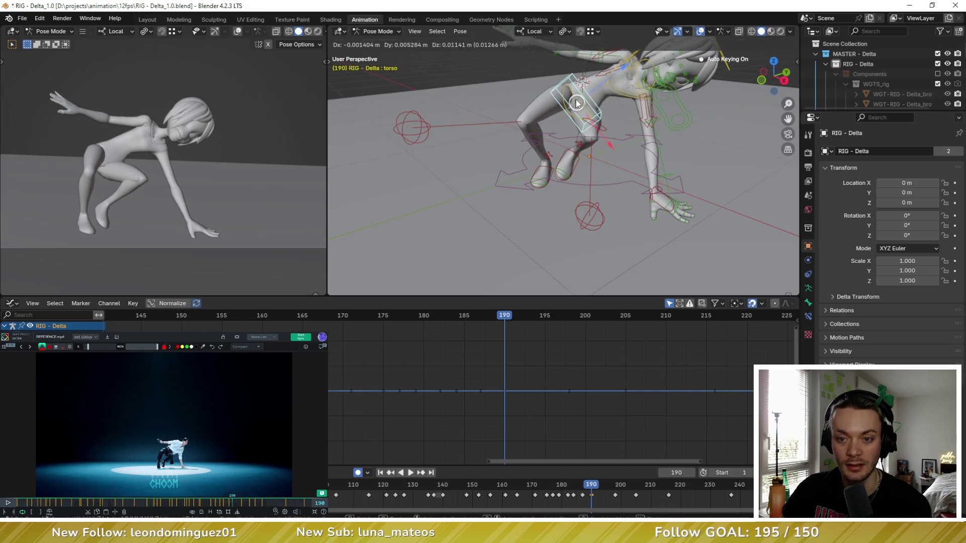
# Shift the torso into place from a low side view and check it against neighbouring frames
pyautogui.moveTo(573, 144); pyautogui.dragTo(519, 98, button='middle')
pyautogui.moveTo(585, 120); pyautogui.dragTo(587, 106, button='middle')
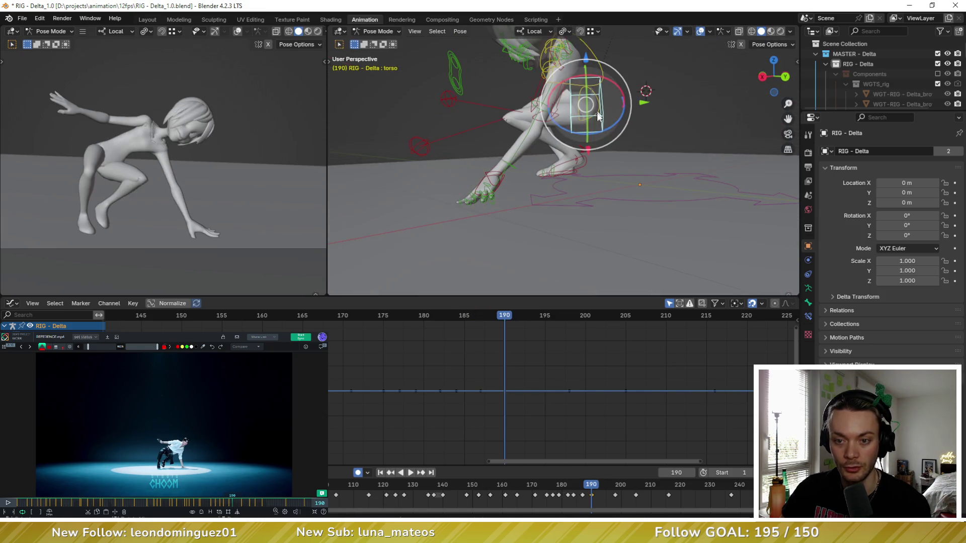
pyautogui.moveTo(588, 106); pyautogui.dragTo(587, 103)
pyautogui.click(587, 103)
pyautogui.press('Up')
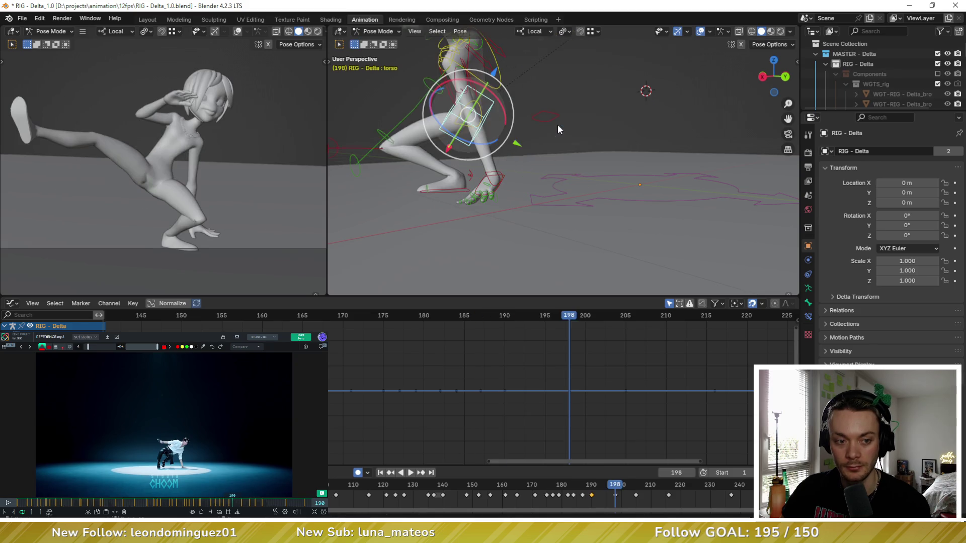
pyautogui.press('Down')
pyautogui.press('Down')
pyautogui.press('Up')
# Free-rotate the torso to tilt it at frame 190, then step the reference video back
pyautogui.moveTo(558, 125); pyautogui.dragTo(623, 137, button='middle')
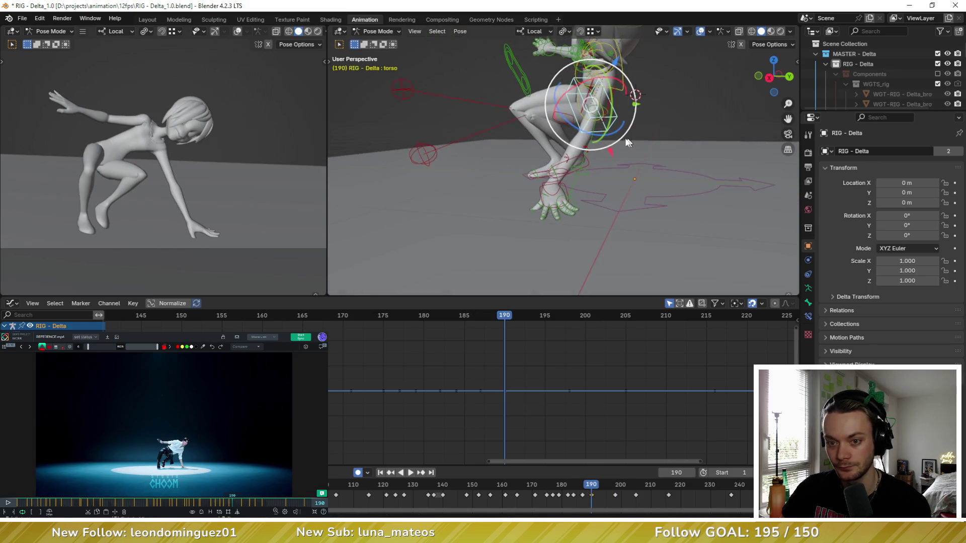
pyautogui.press('r')
pyautogui.press('r')
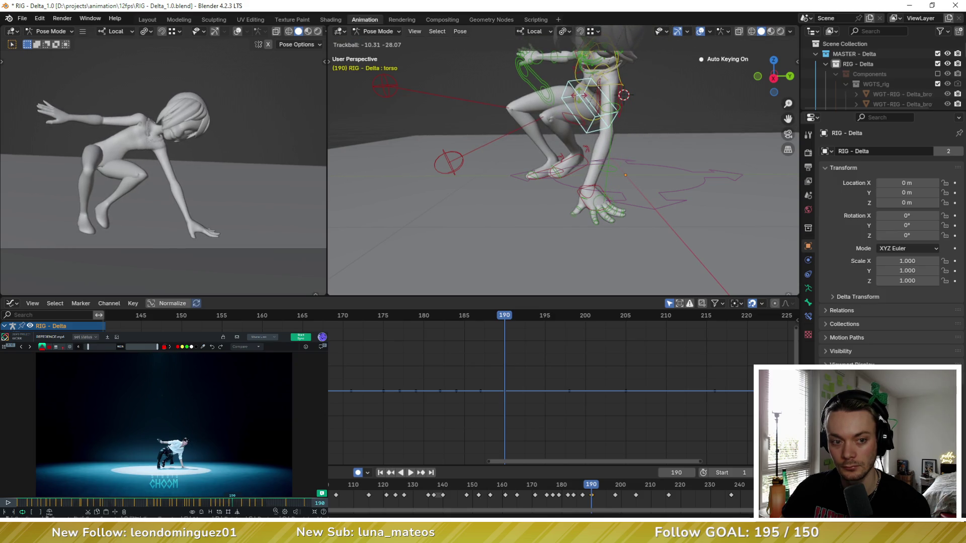
pyautogui.click(558, 121)
pyautogui.moveTo(558, 121); pyautogui.dragTo(576, 93, button='middle')
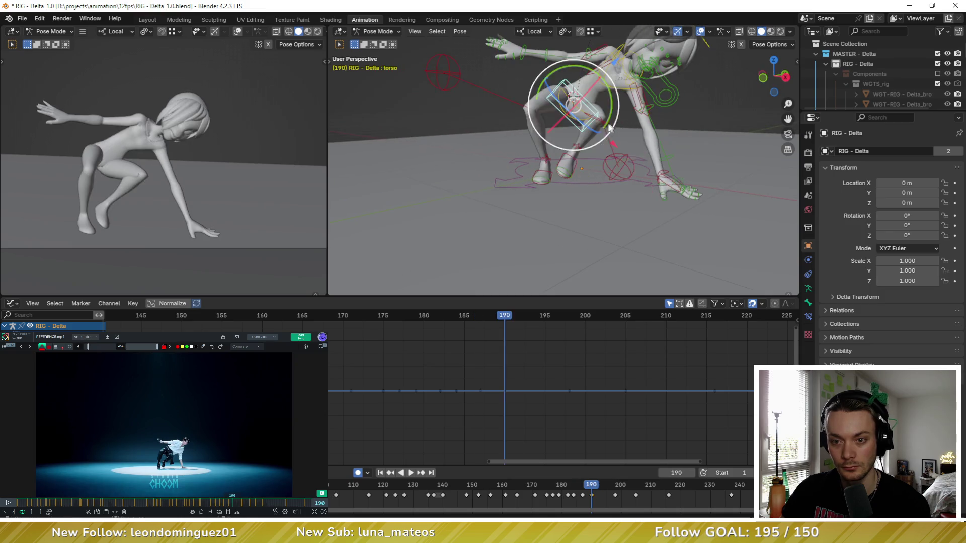
pyautogui.press('Left')
pyautogui.press('Left')
pyautogui.press('Left')
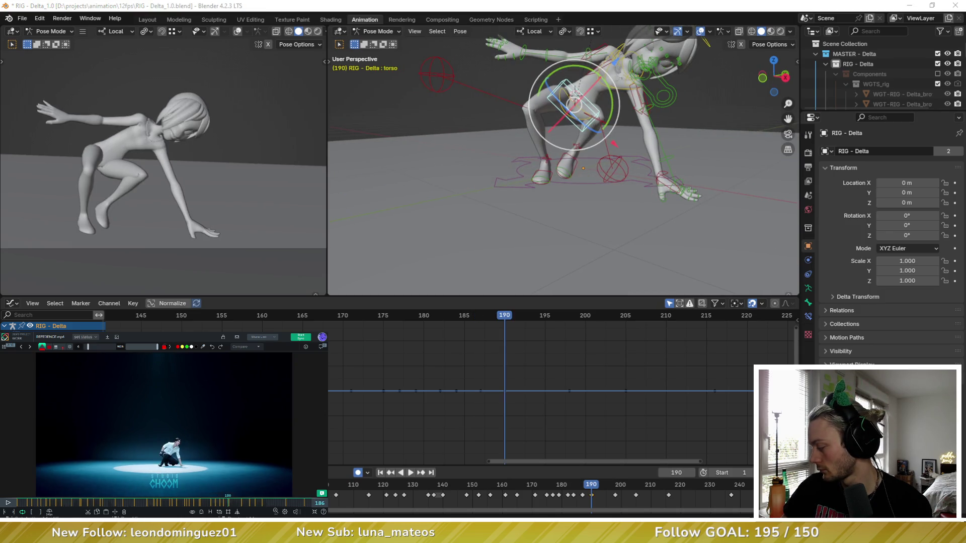
pyautogui.press('Right')
pyautogui.press('Right')
pyautogui.press('Right')
pyautogui.press('Left')
pyautogui.press('Left')
pyautogui.press('Left')
pyautogui.press('Left')
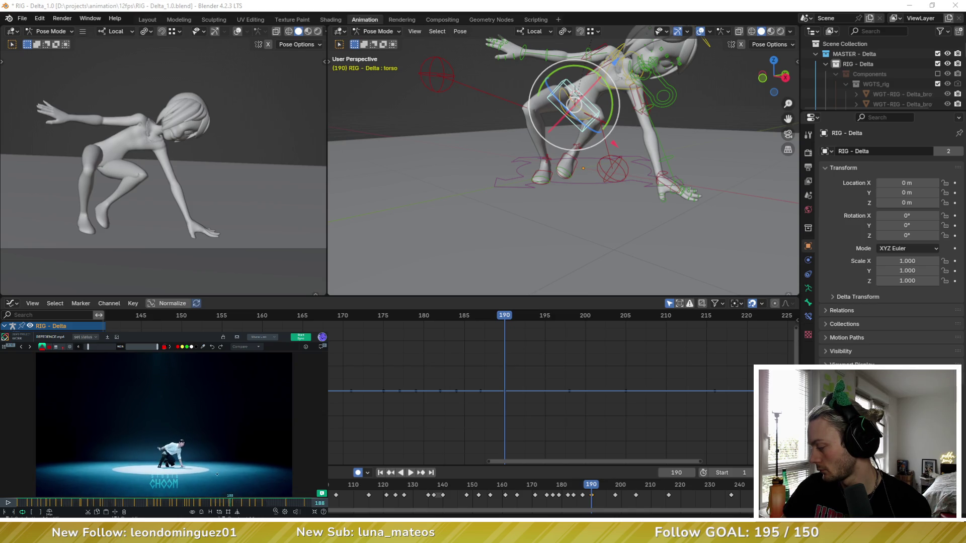
pyautogui.press('Left')
pyautogui.press('Left')
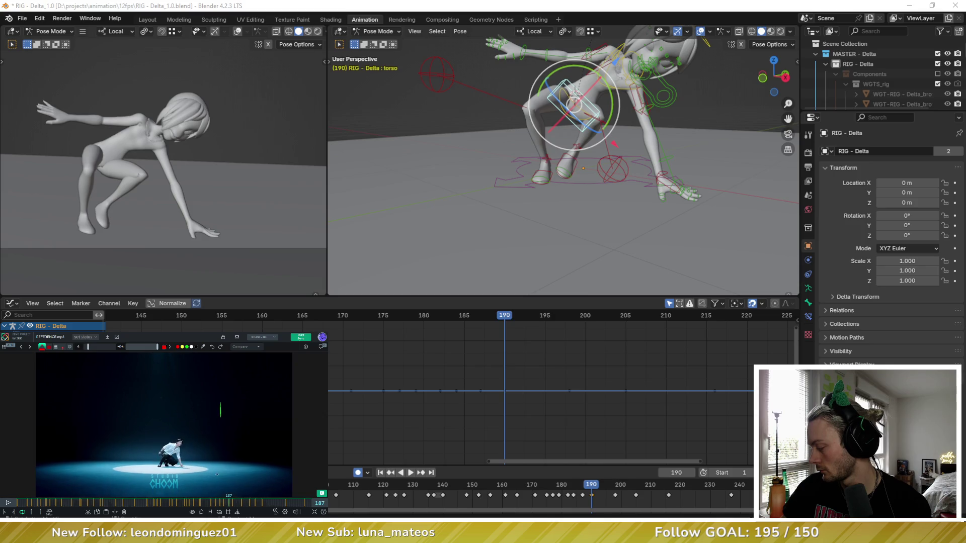
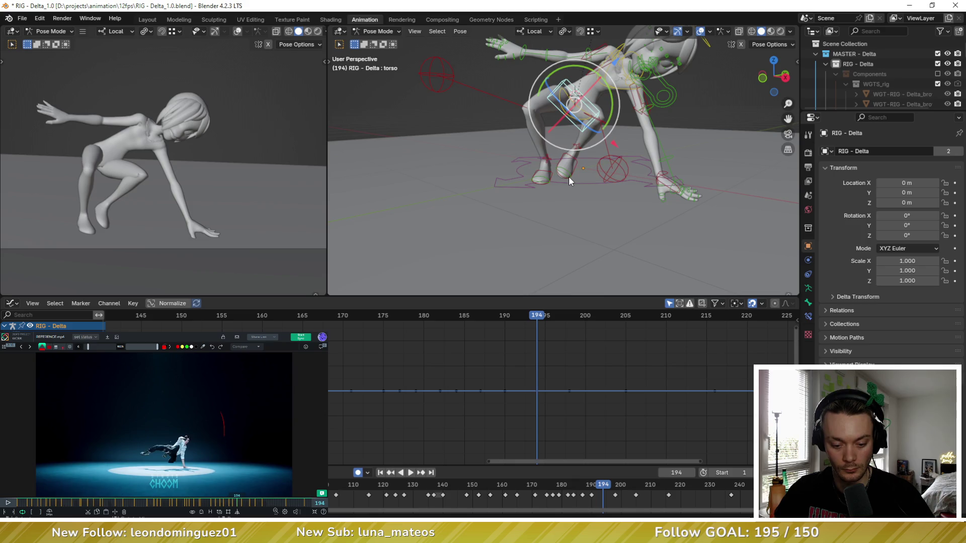
# Key the full-rig pose at frame 190, then return to frame 194
pyautogui.press('a')
pyautogui.press('Down')
pyautogui.press('i')
pyautogui.press('Right')
pyautogui.press('Right')
pyautogui.press('Right')
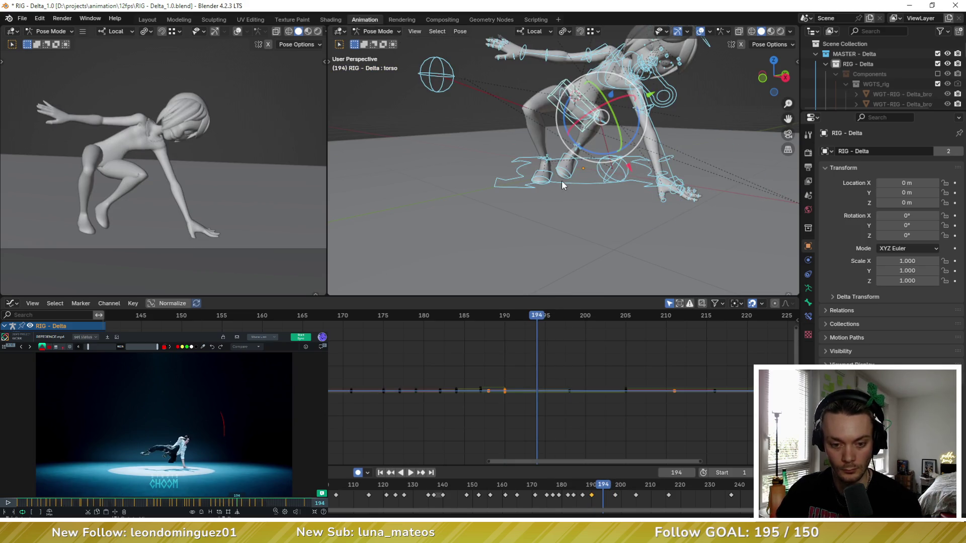
# Blend the torso toward its neighbouring keys with Pose Breakdowner and rotate it upright
pyautogui.moveTo(579, 182); pyautogui.dragTo(567, 148, button='middle')
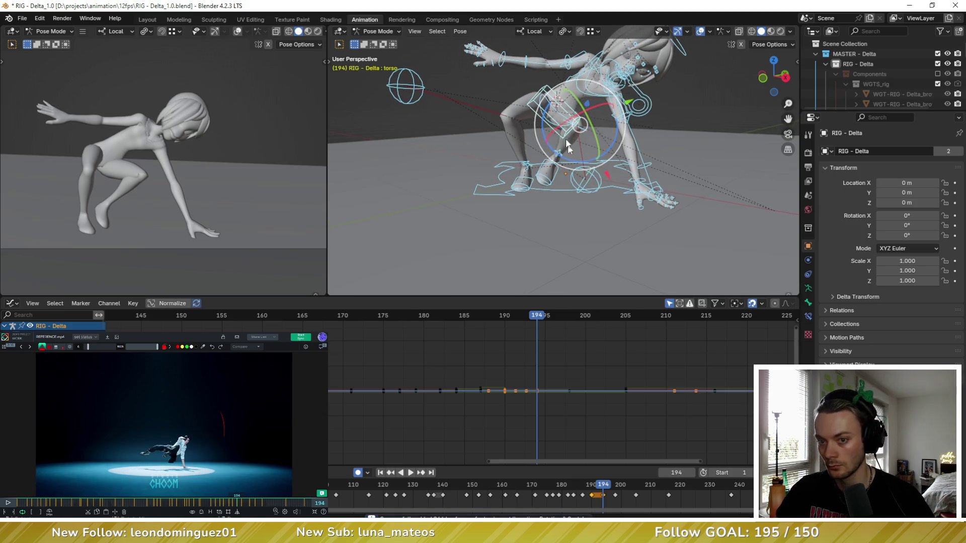
pyautogui.moveTo(577, 116); pyautogui.dragTo(548, 99, button='middle')
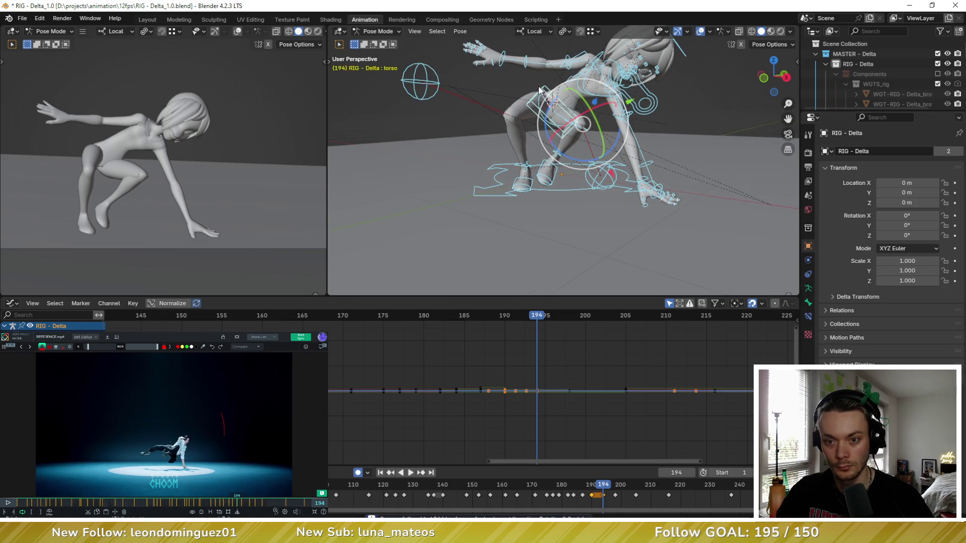
pyautogui.click(549, 98)
pyautogui.hotkey('shift', 'e')
pyautogui.click(549, 99)
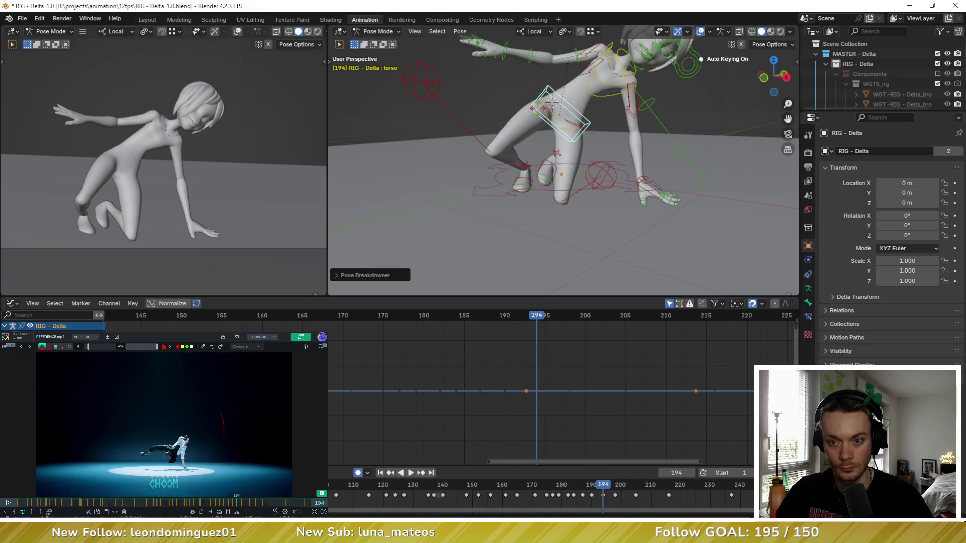
pyautogui.press('r')
pyautogui.press('r')
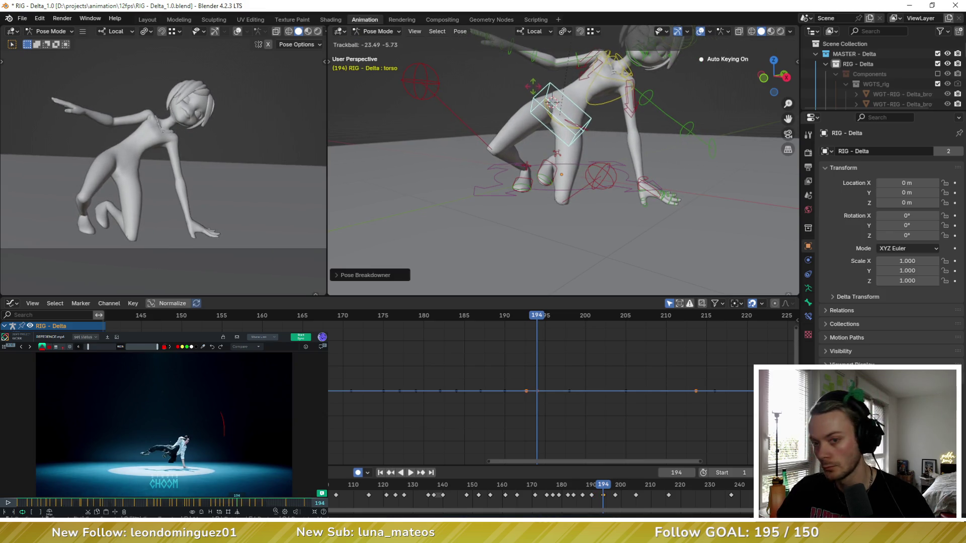
pyautogui.click(544, 89)
# Rotate the chest control in several passes so the chest lifts and arches
pyautogui.click(526, 106)
pyautogui.press('r')
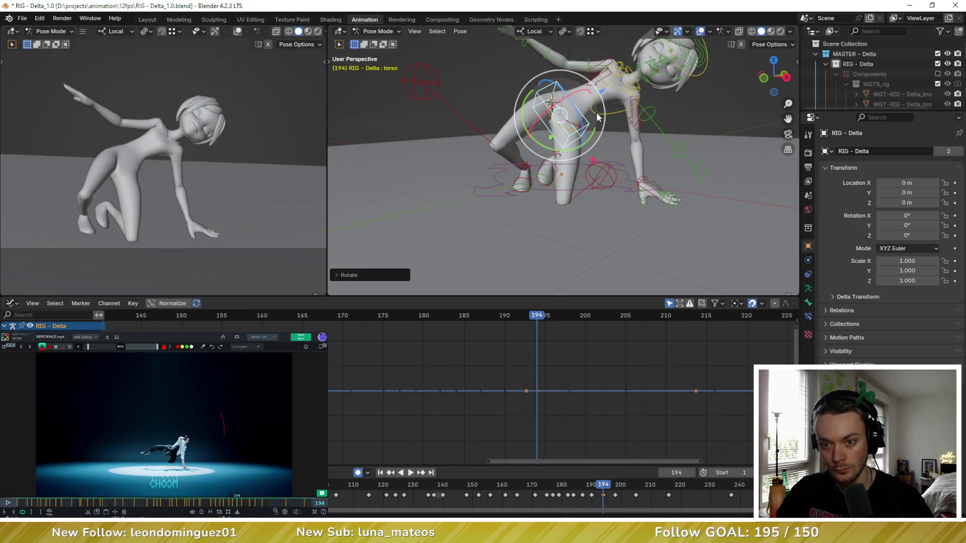
pyautogui.click(559, 114)
pyautogui.moveTo(559, 113)
pyautogui.mouseDown(button='middle')
pyautogui.moveTo(586, 160)
pyautogui.moveTo(581, 151)
pyautogui.mouseUp(button='middle')
pyautogui.press('r')
pyautogui.press('r')
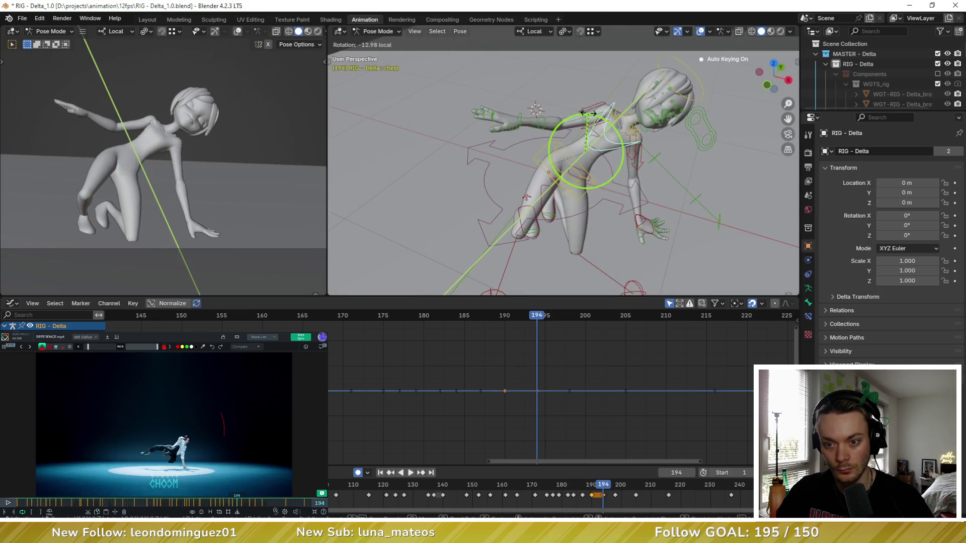
pyautogui.click(589, 136)
pyautogui.press('r')
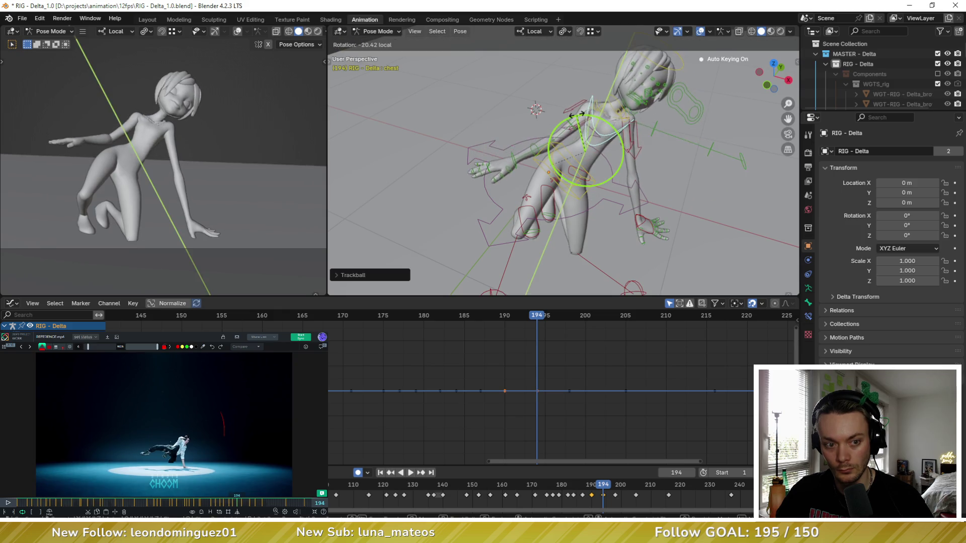
pyautogui.click(577, 136)
pyautogui.moveTo(578, 136)
pyautogui.mouseDown(button='middle')
pyautogui.moveTo(581, 128)
pyautogui.moveTo(561, 151)
pyautogui.moveTo(564, 119)
pyautogui.mouseUp(button='middle')
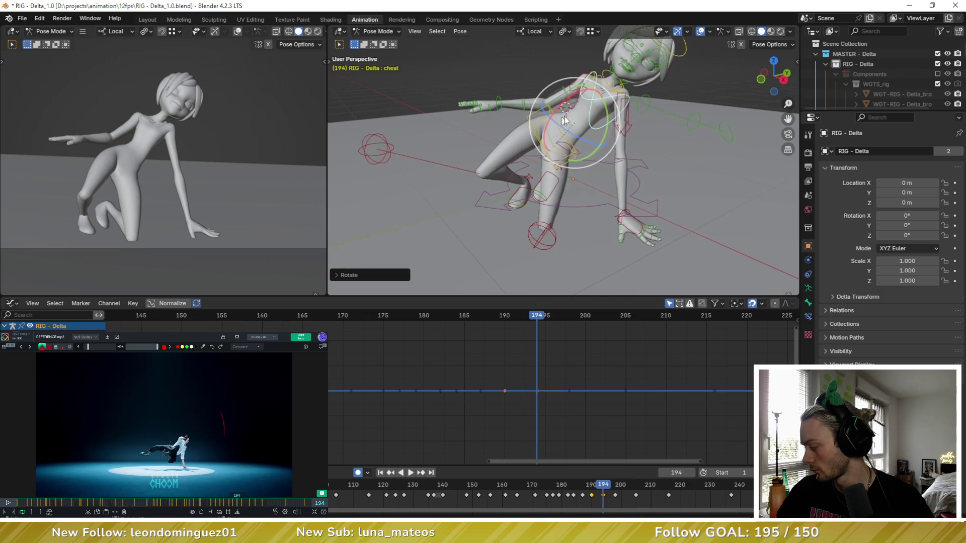
# Rotate the left shoulder so the arm reaches outward, then pick the right foot control
pyautogui.click(612, 114)
pyautogui.scroll(4, 626, 117)
pyautogui.moveTo(634, 120)
pyautogui.mouseDown(button='middle')
pyautogui.moveTo(646, 121)
pyautogui.moveTo(616, 141)
pyautogui.mouseUp(button='middle')
pyautogui.click(641, 115)
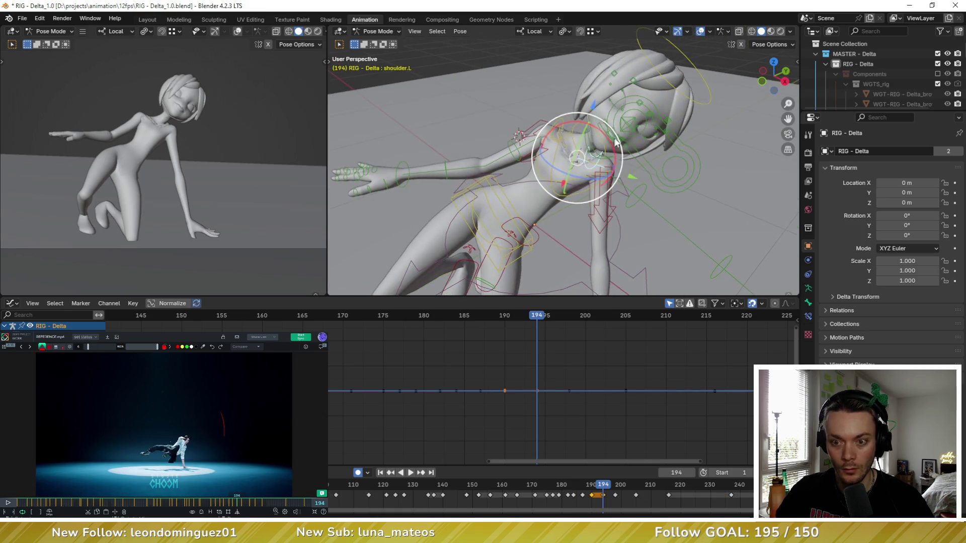
pyautogui.moveTo(605, 134); pyautogui.dragTo(604, 160)
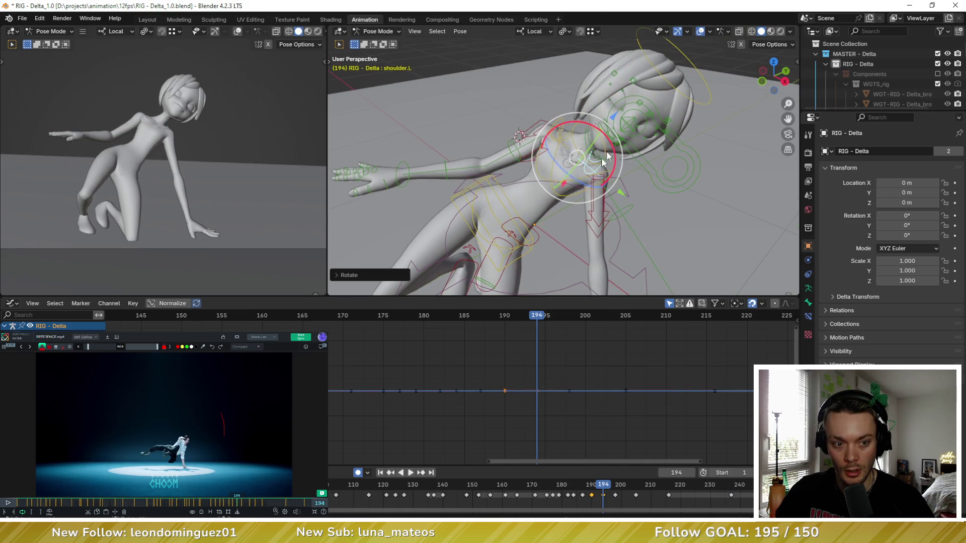
pyautogui.moveTo(604, 160); pyautogui.dragTo(597, 178, button='middle')
pyautogui.moveTo(561, 152); pyautogui.dragTo(566, 137, button='middle')
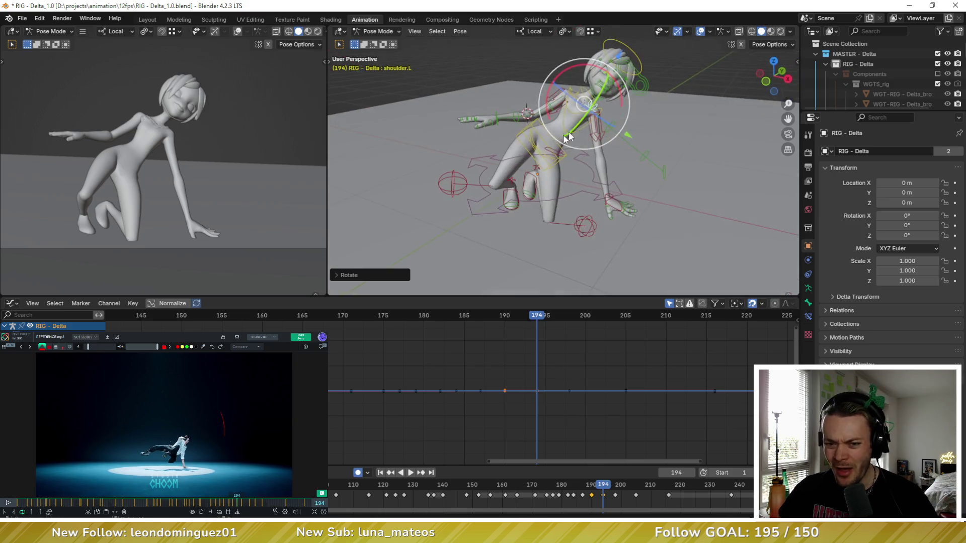
pyautogui.scroll(-3, 522, 175)
pyautogui.click(509, 194)
pyautogui.moveTo(509, 194); pyautogui.dragTo(496, 193, button='middle')
# Raise the right foot and try free rotations on it, cancelling both
pyautogui.moveTo(495, 192); pyautogui.dragTo(502, 132)
pyautogui.press('r')
pyautogui.press('r')
pyautogui.rightClick(468, 153)
pyautogui.press('r')
pyautogui.press('r')
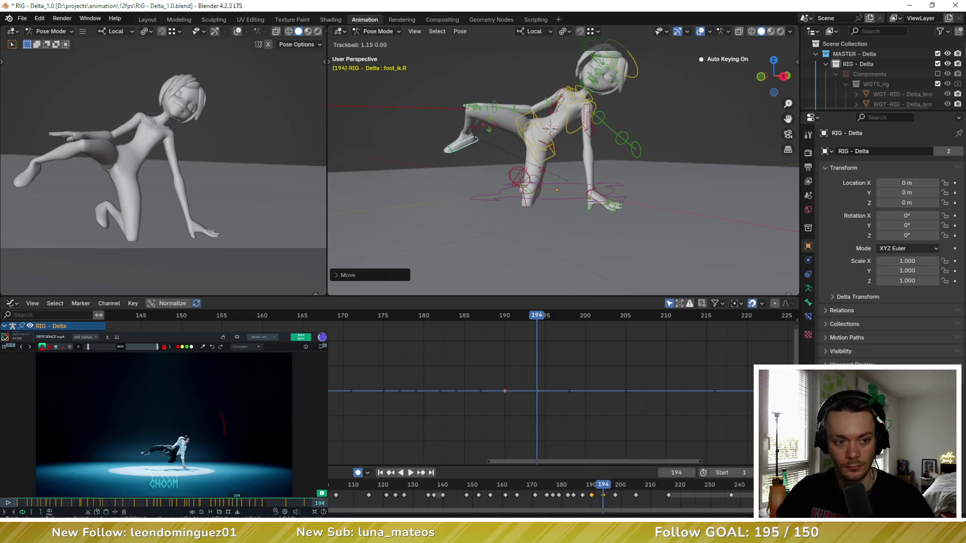
pyautogui.rightClick(451, 146)
pyautogui.scroll(-3, 452, 147)
# Clear all transforms on thigh_ik_target.R and move it back beside the leg
pyautogui.click(449, 143)
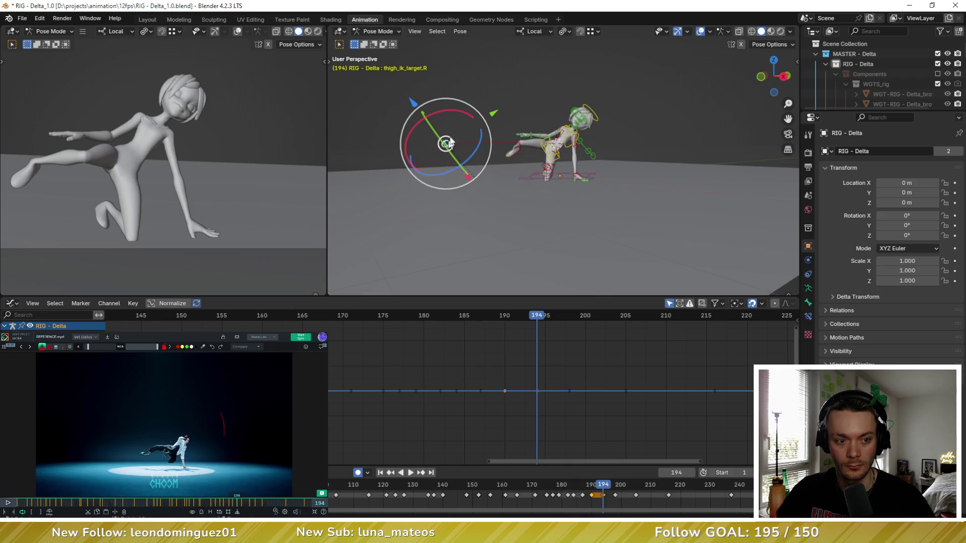
pyautogui.click(459, 31)
pyautogui.moveTo(488, 53)
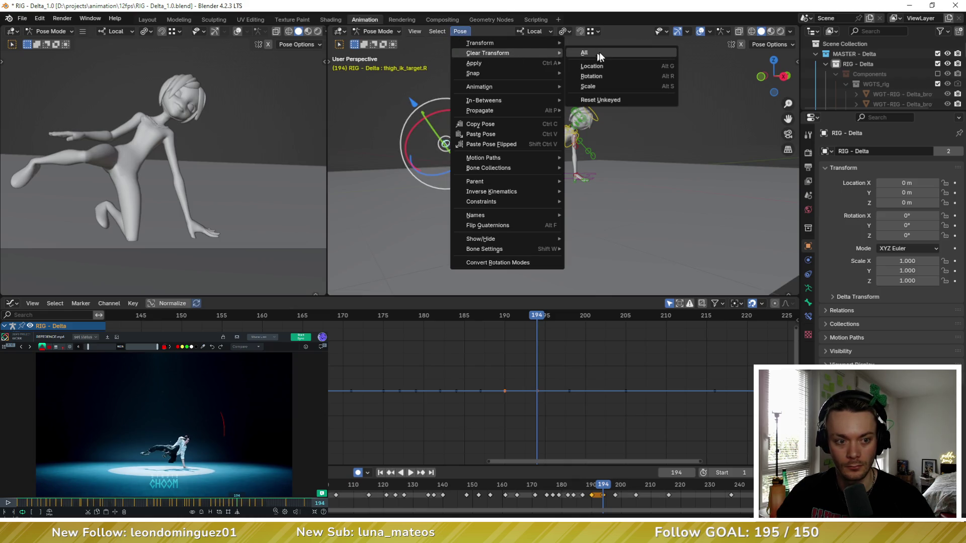
pyautogui.click(593, 61)
pyautogui.press('g')
pyautogui.click(462, 83)
pyautogui.moveTo(462, 83)
pyautogui.mouseDown(button='middle')
pyautogui.moveTo(539, 146)
pyautogui.moveTo(509, 151)
pyautogui.mouseUp(button='middle')
# Rotate foot_ik.R and slide it outward so the right leg stretches along the floor
pyautogui.click(475, 141)
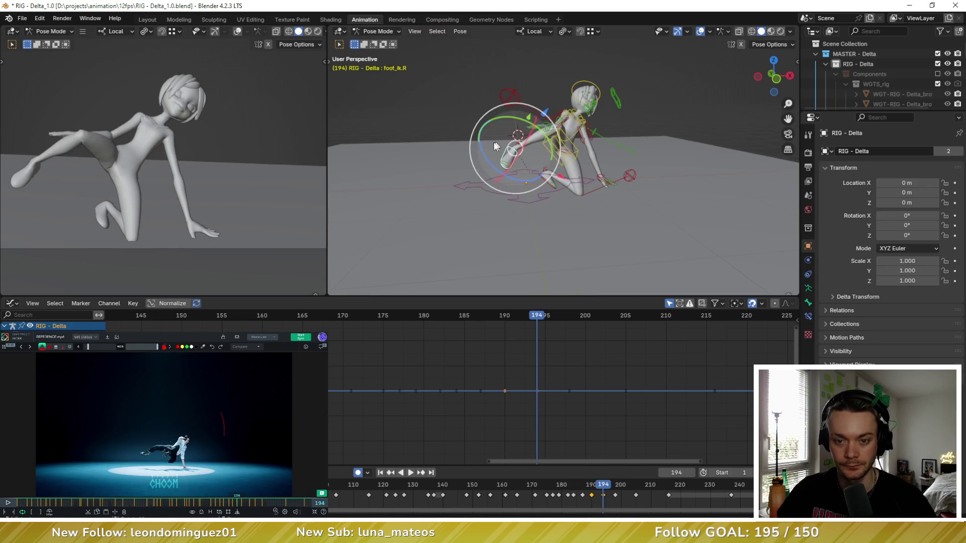
pyautogui.press('r')
pyautogui.press('r')
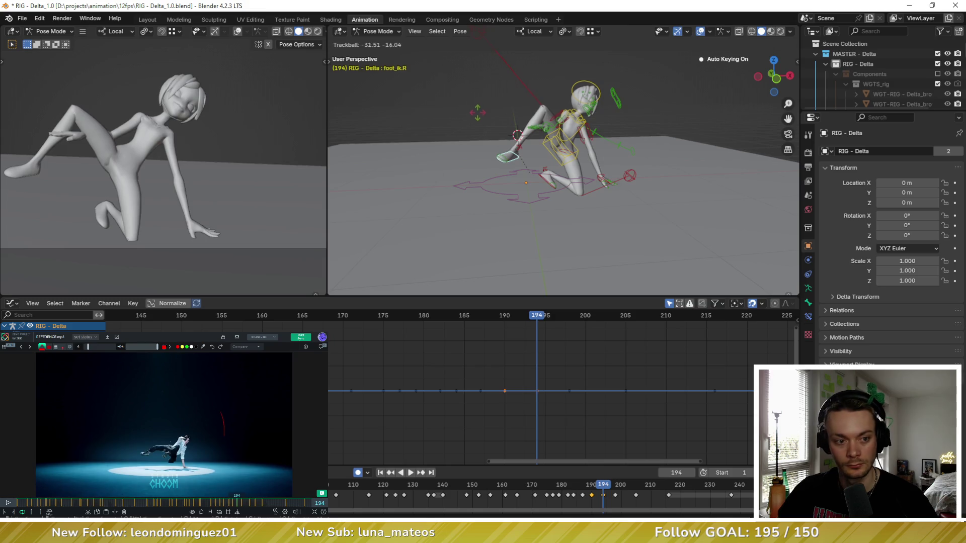
pyautogui.click(517, 135)
pyautogui.moveTo(134, 178); pyautogui.dragTo(196, 174, button='middle')
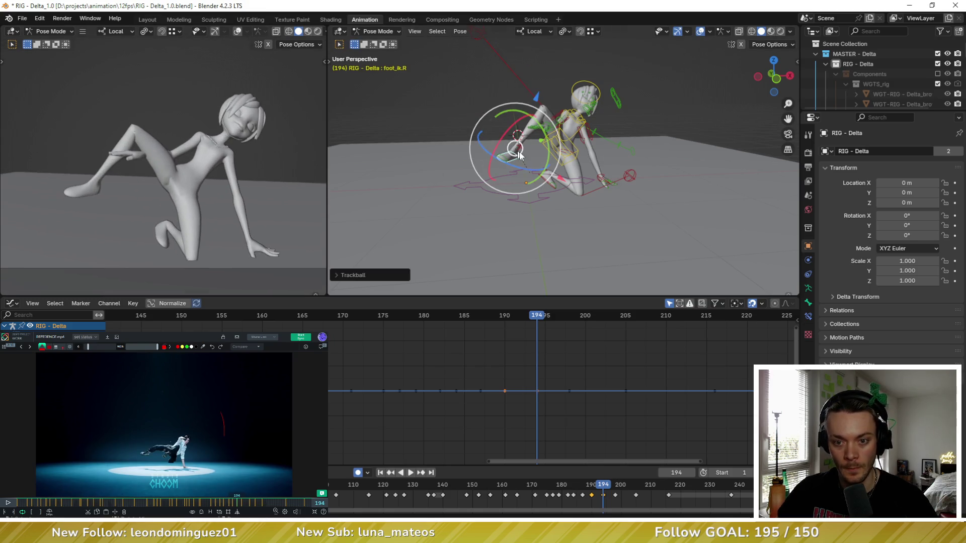
pyautogui.moveTo(518, 154); pyautogui.dragTo(482, 155)
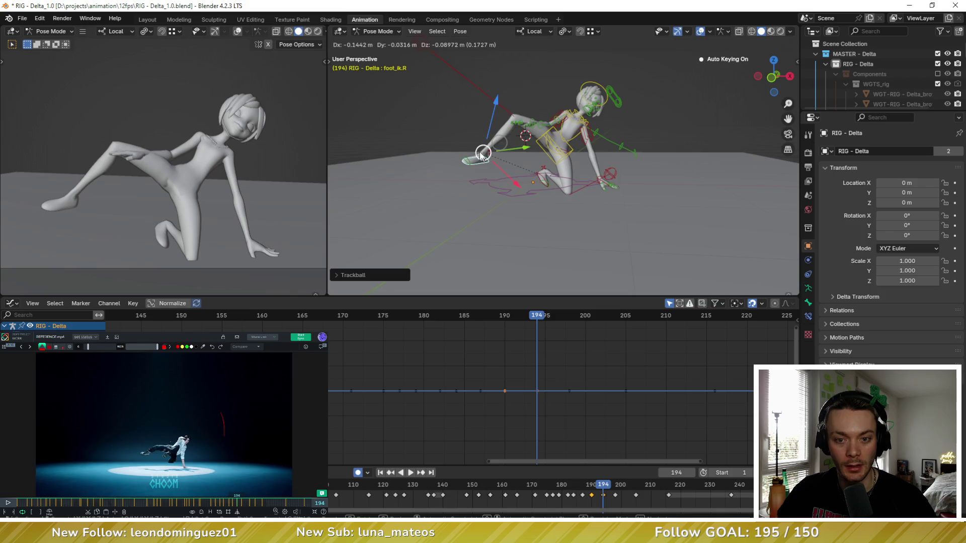
pyautogui.click(482, 154)
pyautogui.moveTo(483, 155)
pyautogui.mouseDown(button='middle')
pyautogui.moveTo(610, 195)
pyautogui.moveTo(551, 215)
pyautogui.mouseUp(button='middle')
pyautogui.press('g')
pyautogui.click(638, 200)
# Nudge the right thigh target again and re-rotate the right foot to settle the leg
pyautogui.moveTo(529, 166); pyautogui.dragTo(438, 83, button='middle')
pyautogui.click(428, 66)
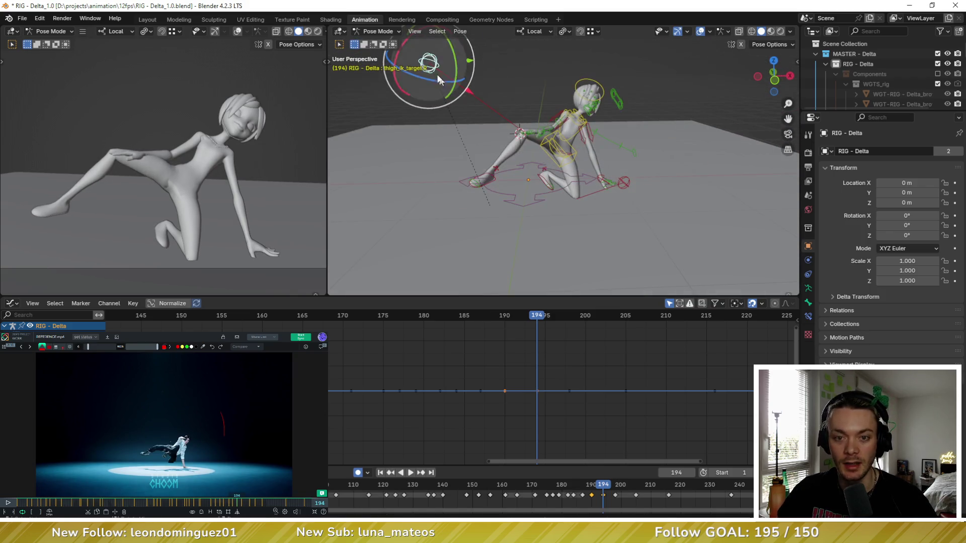
pyautogui.press('g')
pyautogui.click(487, 139)
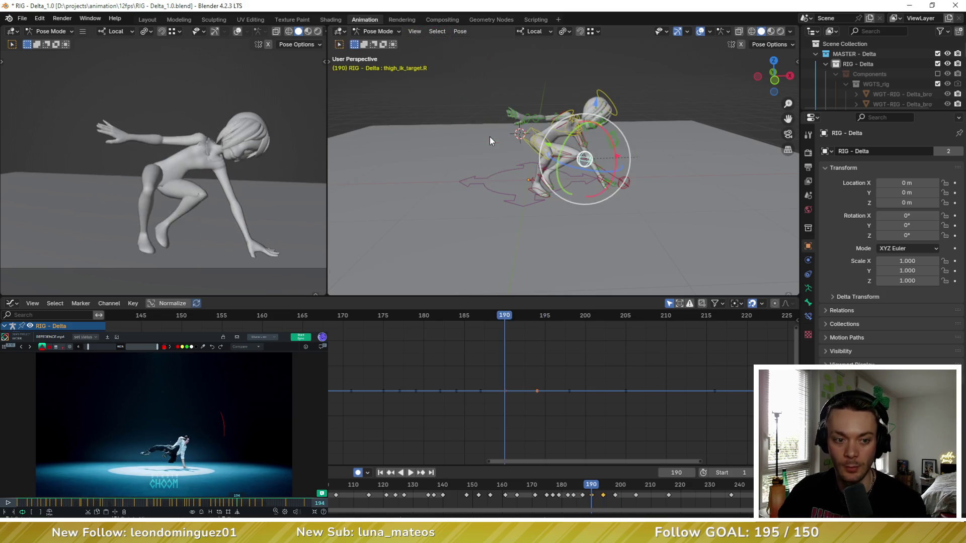
pyautogui.moveTo(487, 144)
pyautogui.mouseDown(button='middle')
pyautogui.moveTo(483, 164)
pyautogui.moveTo(466, 160)
pyautogui.mouseUp(button='middle')
pyautogui.click(466, 159)
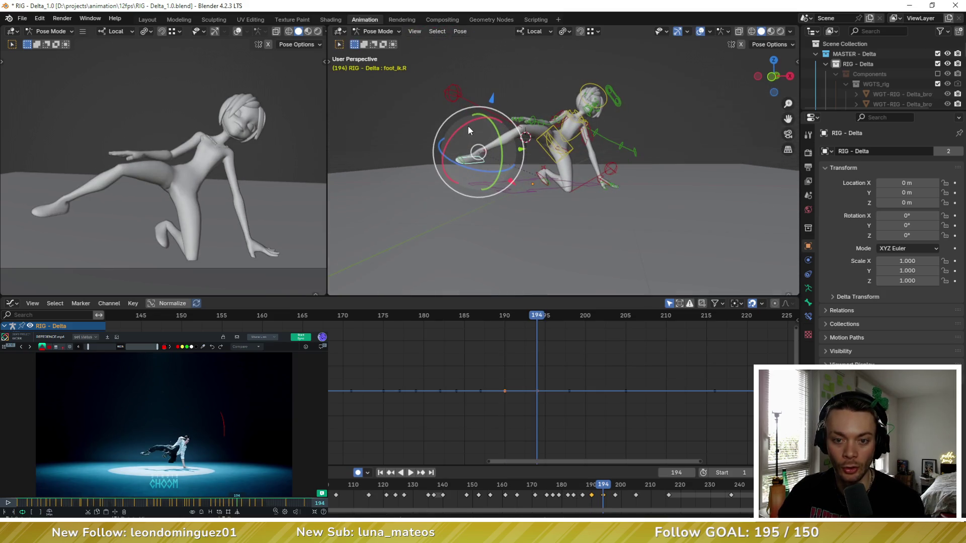
pyautogui.press('r')
pyautogui.click(483, 132)
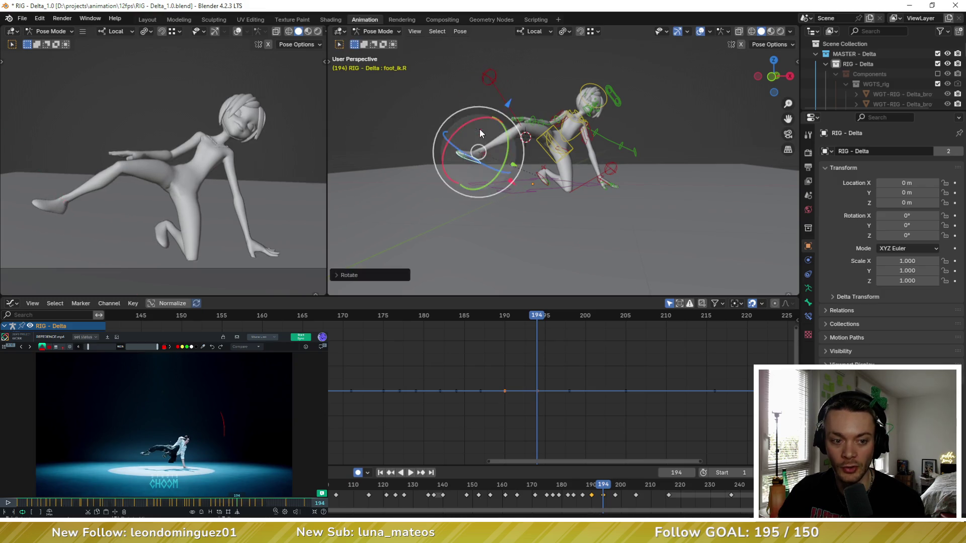
# Move and rotate foot_ik.L into a bent supporting position, then pick the torso
pyautogui.moveTo(505, 137)
pyautogui.mouseDown(button='middle')
pyautogui.moveTo(531, 159)
pyautogui.moveTo(531, 179)
pyautogui.moveTo(544, 170)
pyautogui.mouseUp(button='middle')
pyautogui.click(540, 181)
pyautogui.press('g')
pyautogui.click(524, 167)
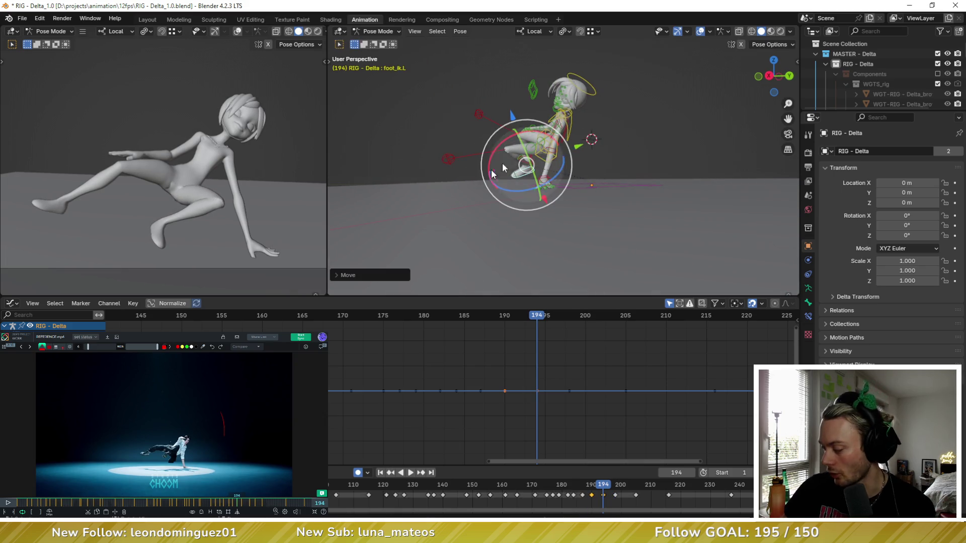
pyautogui.press('r')
pyautogui.press('r')
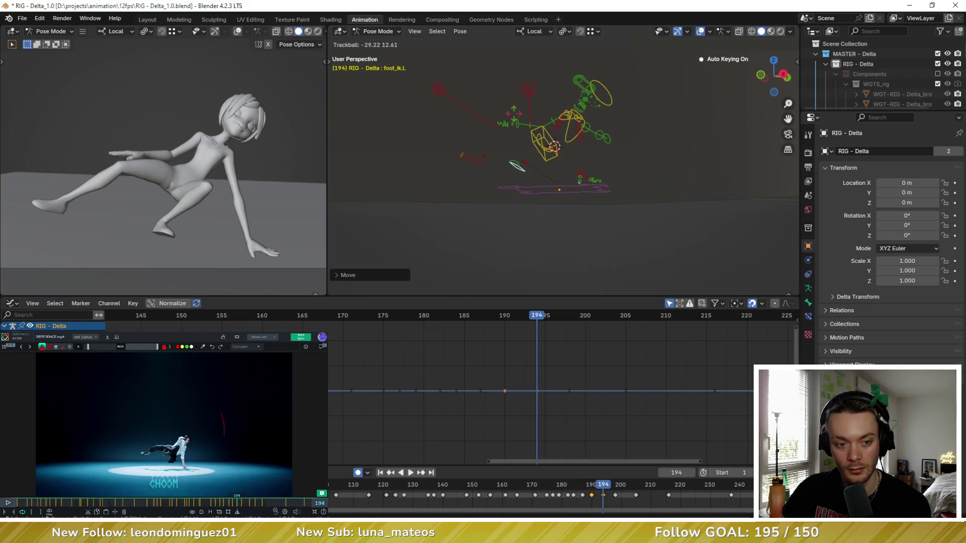
pyautogui.click(558, 182)
pyautogui.moveTo(558, 181); pyautogui.dragTo(580, 166, button='middle')
pyautogui.press('r')
pyautogui.press('r')
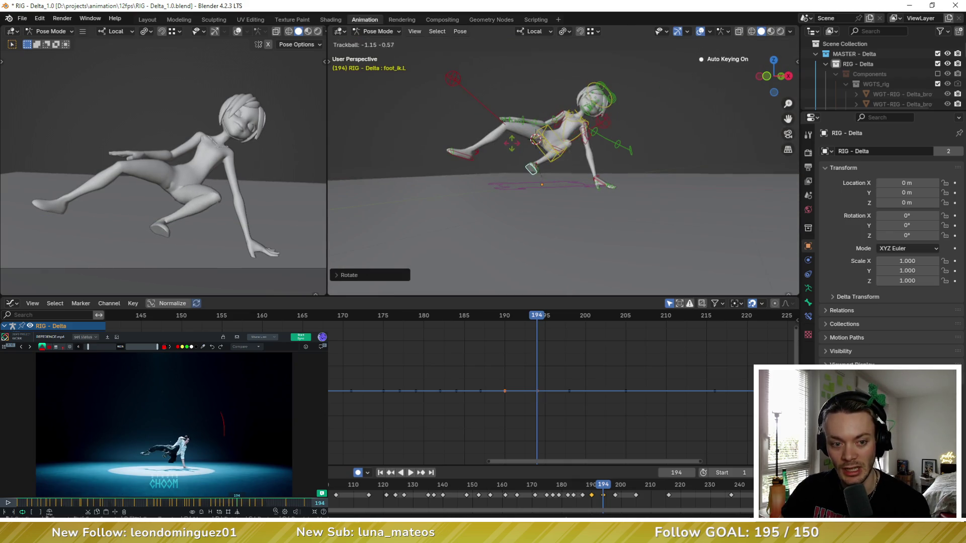
pyautogui.click(529, 145)
pyautogui.moveTo(529, 145)
pyautogui.mouseDown(button='middle')
pyautogui.moveTo(533, 153)
pyautogui.moveTo(503, 144)
pyautogui.mouseUp(button='middle')
pyautogui.click(558, 162)
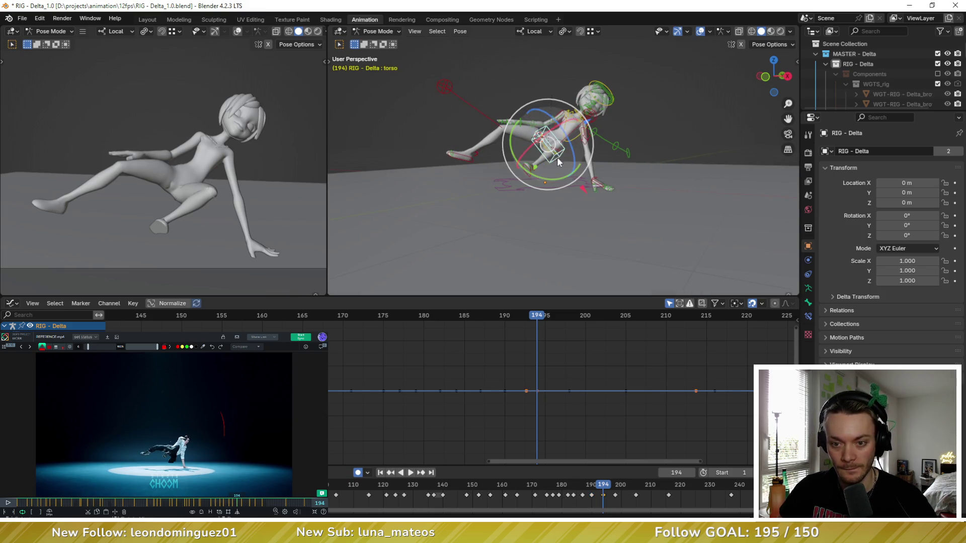
# Shift the torso and rotate it about its local Y axis to lean back
pyautogui.press('g')
pyautogui.click(562, 145)
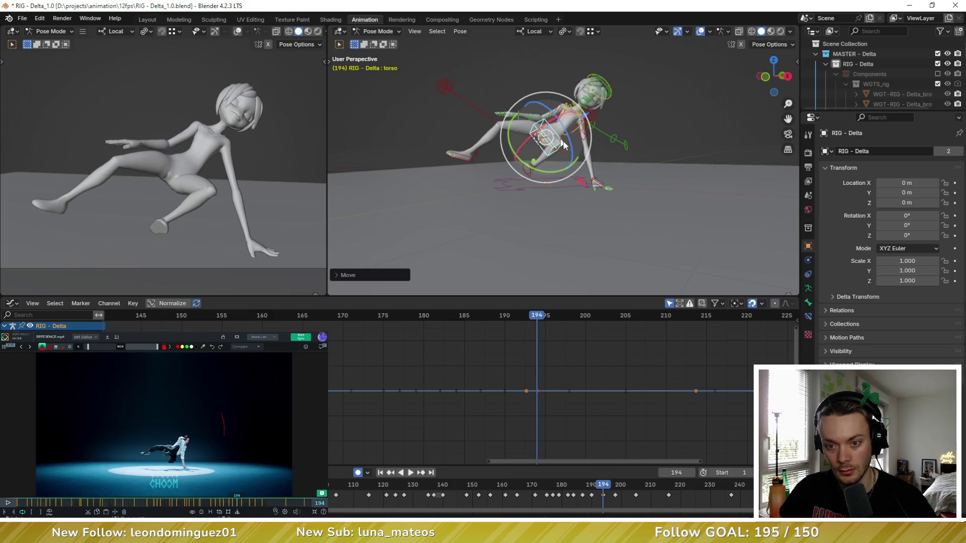
pyautogui.press('r')
pyautogui.press('y')
pyautogui.press('y')
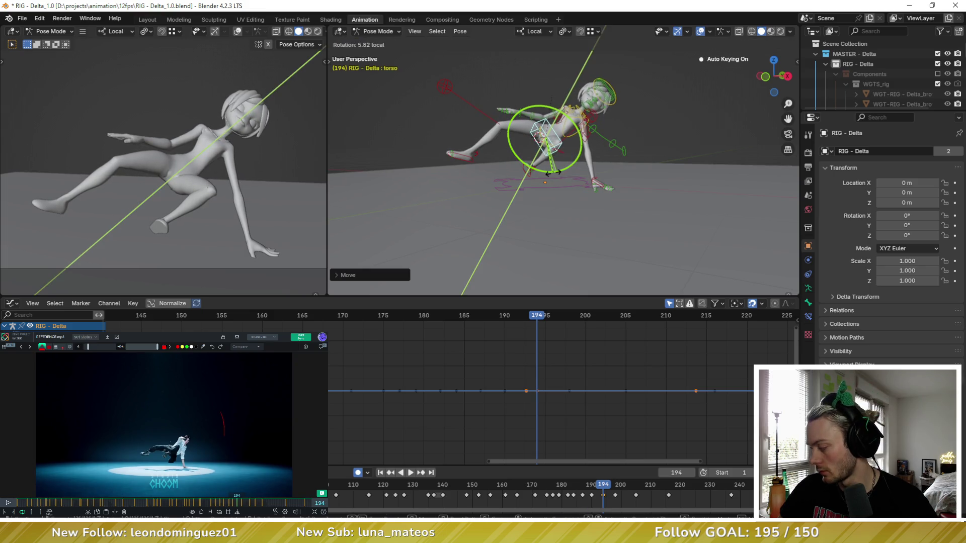
pyautogui.click(566, 136)
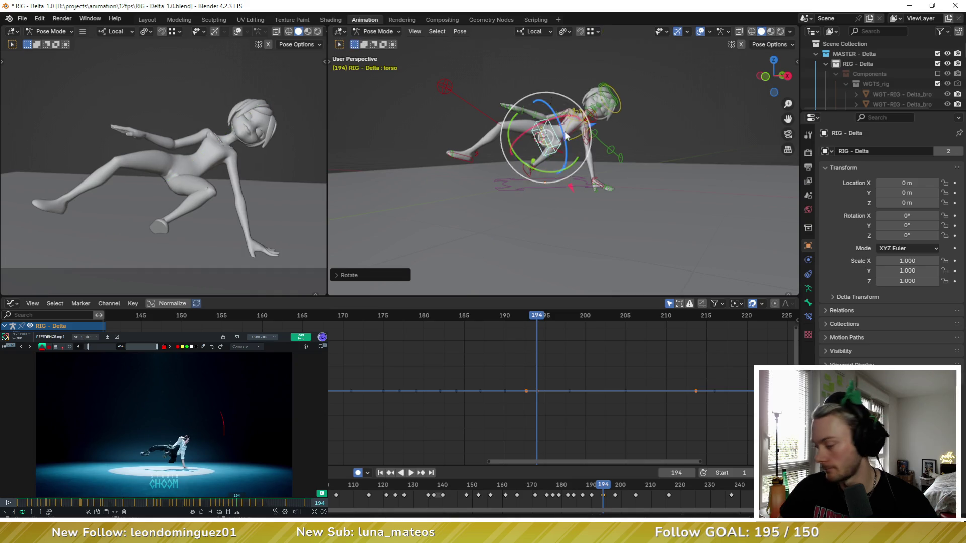
pyautogui.scroll(2, 566, 137)
# Trackball-rotate the chest to re-tilt the upper body
pyautogui.moveTo(567, 137); pyautogui.dragTo(538, 155, button='middle')
pyautogui.click(537, 155)
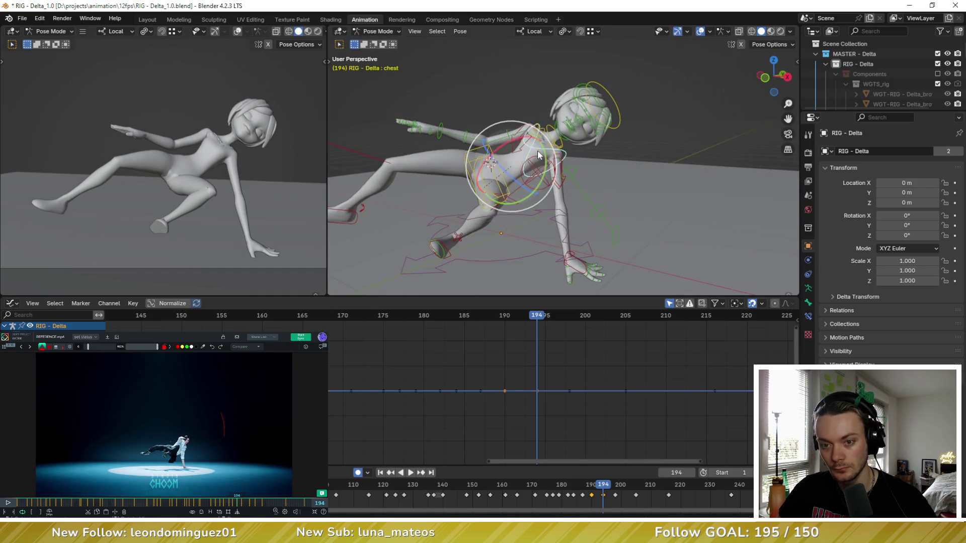
pyautogui.press('r')
pyautogui.press('r')
pyautogui.click(552, 139)
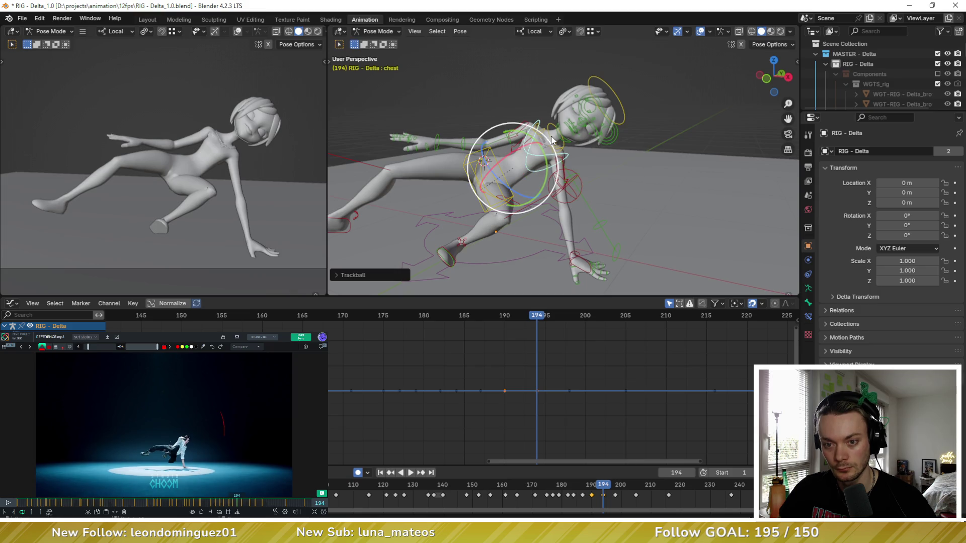
pyautogui.moveTo(552, 139); pyautogui.dragTo(553, 154, button='middle')
# Trackball-rotate the neck and head so the head tilts to the side
pyautogui.press('r')
pyautogui.press('r')
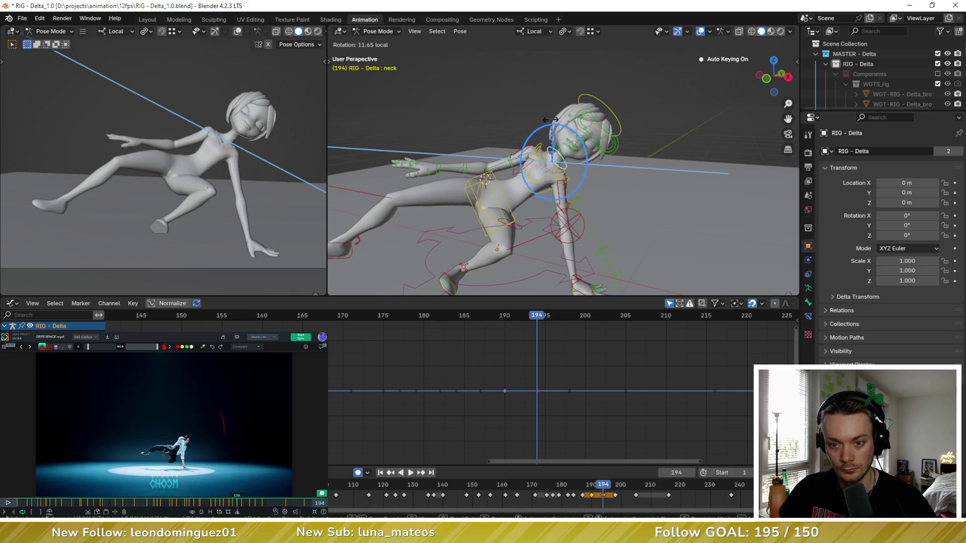
pyautogui.click(558, 125)
pyautogui.click(553, 120)
pyautogui.press('r')
pyautogui.press('r')
pyautogui.press('r')
pyautogui.press('r')
pyautogui.click(524, 142)
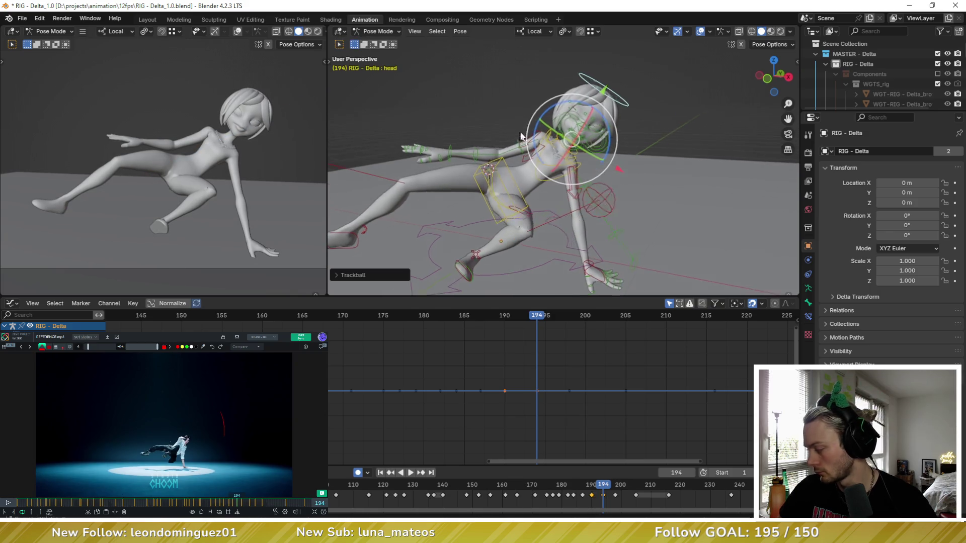
pyautogui.moveTo(528, 151); pyautogui.dragTo(525, 141, button='middle')
# Rotate the right shoulder, forearm on X and upper_arm_fk.R to lift the arm beside the head
pyautogui.click(565, 123)
pyautogui.moveTo(560, 98)
pyautogui.mouseDown()
pyautogui.moveTo(501, 125)
pyautogui.moveTo(578, 141)
pyautogui.mouseUp()
pyautogui.click(437, 125)
pyautogui.press('r')
pyautogui.press('x')
pyautogui.click(491, 130)
pyautogui.moveTo(551, 141); pyautogui.dragTo(578, 140, button='middle')
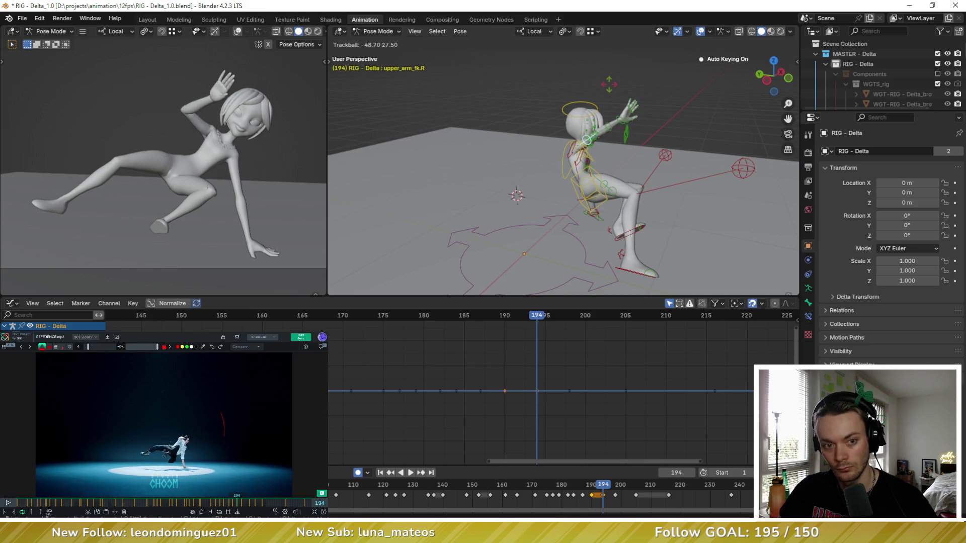
# Finish the upper-arm lift, then rotate the right forearm and hand_fk.R
pyautogui.click(609, 84)
pyautogui.moveTo(602, 134)
pyautogui.mouseDown(button='middle')
pyautogui.moveTo(562, 105)
pyautogui.moveTo(564, 118)
pyautogui.moveTo(529, 143)
pyautogui.mouseUp(button='middle')
pyautogui.click(576, 114)
pyautogui.press('r')
pyautogui.click(566, 115)
pyautogui.click(558, 126)
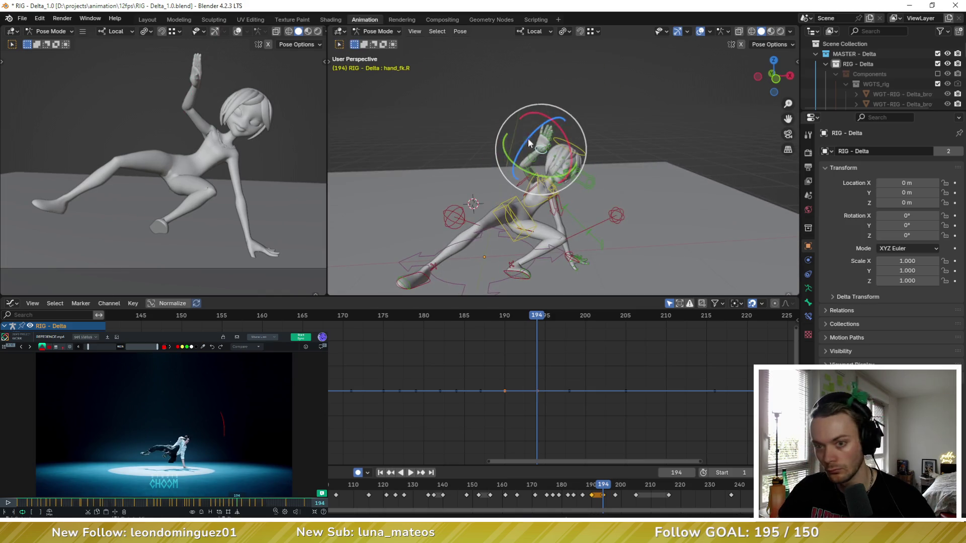
pyautogui.press('r')
pyautogui.press('r')
pyautogui.press('Return')
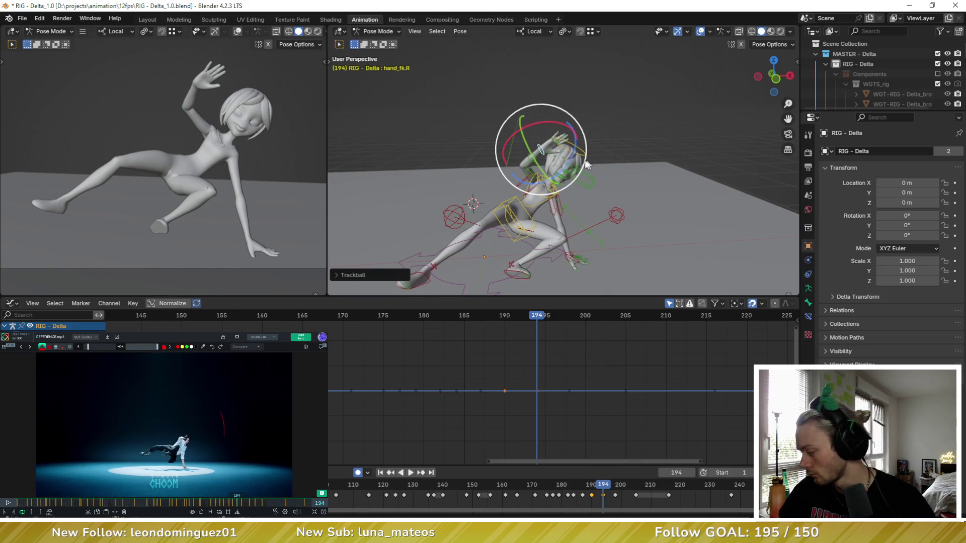
pyautogui.scroll(4, 574, 173)
# Twist the raised right hand about one axis and free-rotate it to open the palm
pyautogui.moveTo(574, 174); pyautogui.dragTo(654, 169, button='middle')
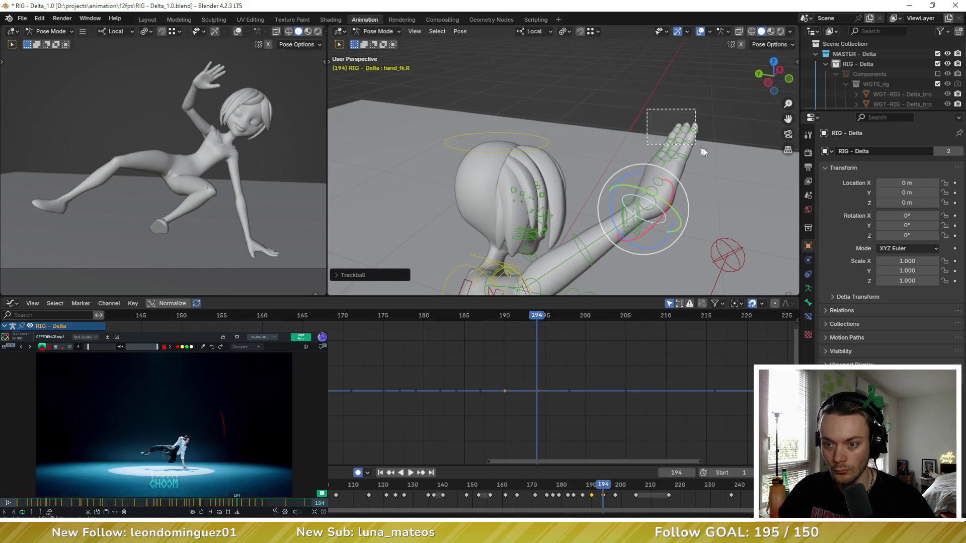
pyautogui.moveTo(647, 109); pyautogui.dragTo(700, 145)
pyautogui.moveTo(700, 145); pyautogui.dragTo(625, 168, button='middle')
pyautogui.moveTo(621, 154); pyautogui.dragTo(626, 189)
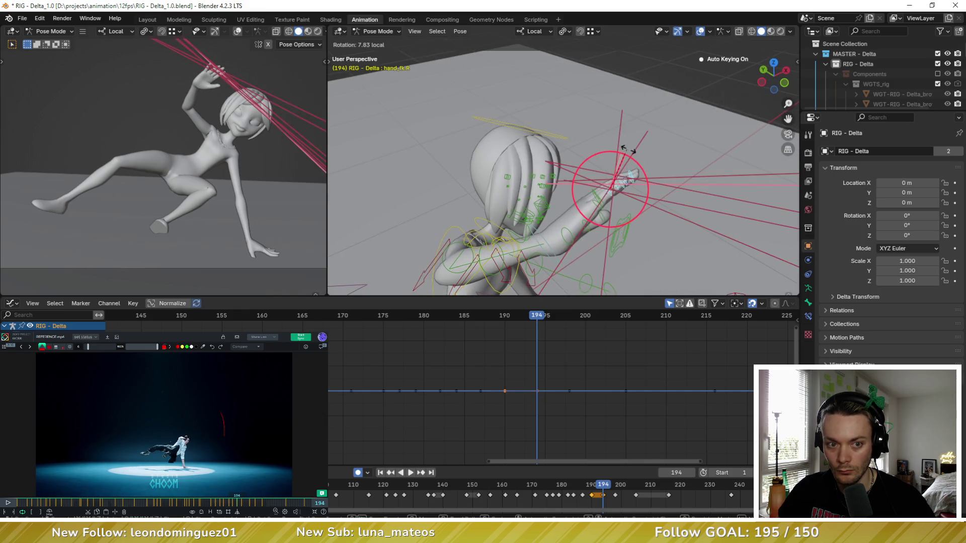
pyautogui.click(560, 236)
pyautogui.moveTo(560, 236)
pyautogui.mouseDown(button='middle')
pyautogui.moveTo(458, 131)
pyautogui.moveTo(481, 118)
pyautogui.moveTo(513, 178)
pyautogui.mouseUp(button='middle')
pyautogui.press('r')
pyautogui.press('r')
pyautogui.click(453, 135)
# Trackball the right upper arm higher and re-angle the hand to match
pyautogui.click(507, 173)
pyautogui.press('r')
pyautogui.press('r')
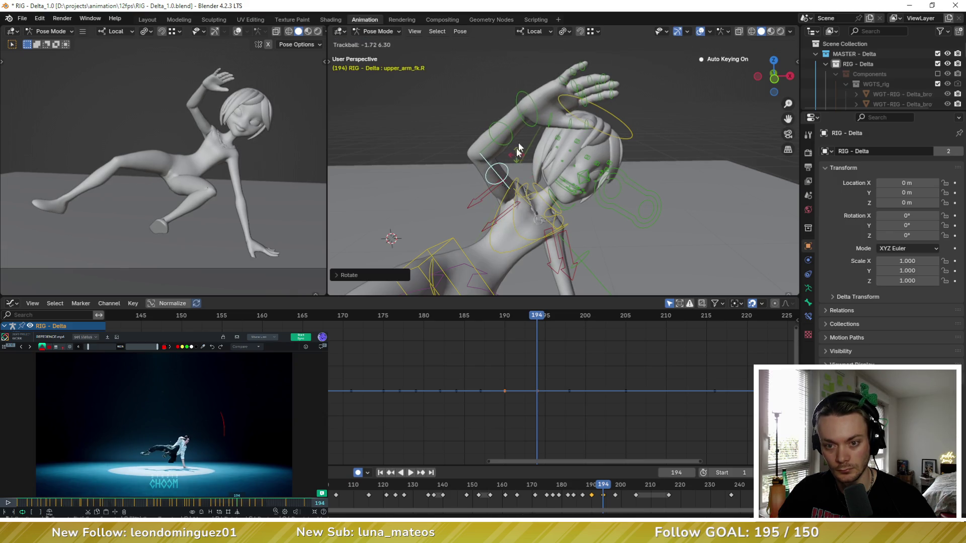
pyautogui.click(521, 90)
pyautogui.moveTo(245, 91); pyautogui.dragTo(231, 100, button='middle')
pyautogui.scroll(3, 479, 117)
pyautogui.moveTo(480, 117)
pyautogui.mouseDown(button='middle')
pyautogui.moveTo(478, 99)
pyautogui.moveTo(476, 107)
pyautogui.mouseUp(button='middle')
pyautogui.click(476, 108)
pyautogui.press('r')
pyautogui.press('r')
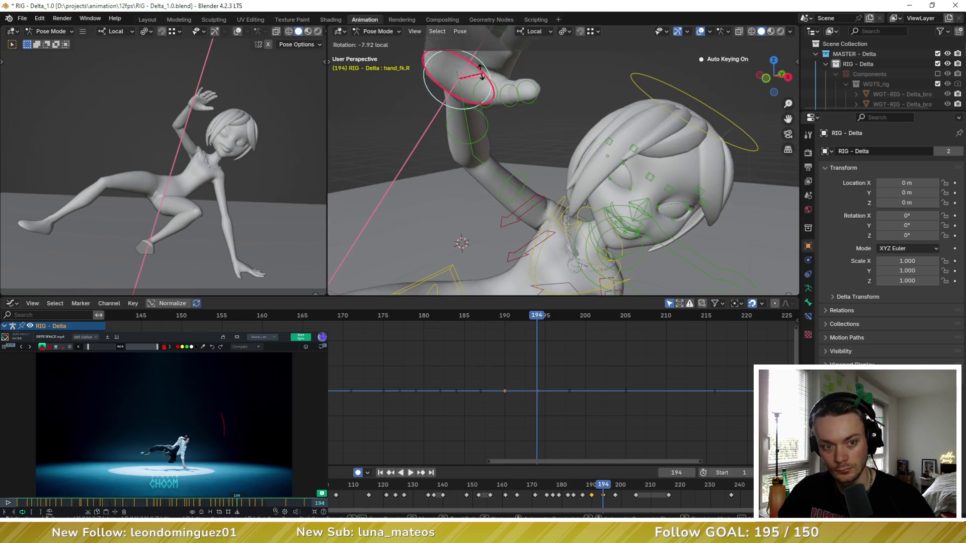
pyautogui.click(491, 89)
pyautogui.press('r')
pyautogui.press('r')
# Pose the pinky, index and thumb bones so the raised hand reads as open
pyautogui.click(491, 90)
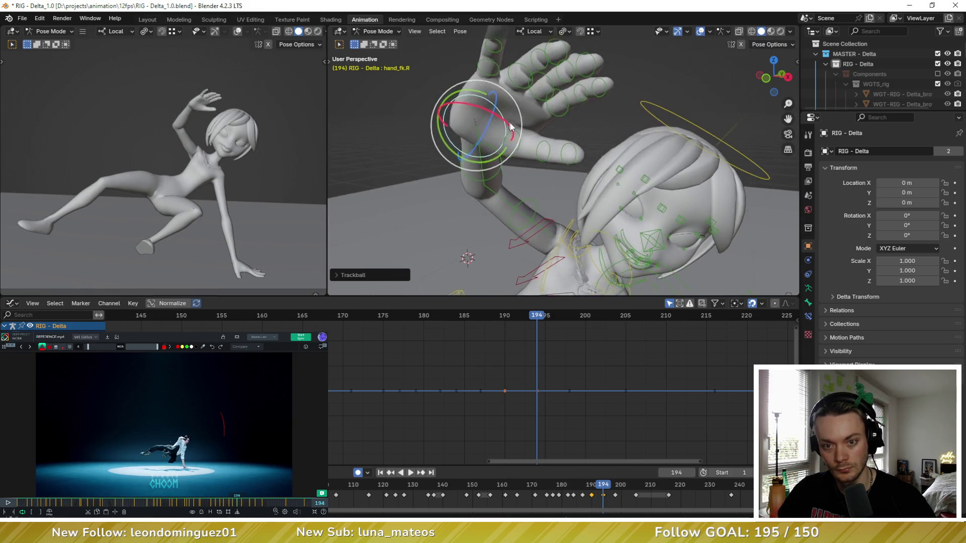
pyautogui.moveTo(490, 89); pyautogui.dragTo(504, 67, button='middle')
pyautogui.click(504, 67)
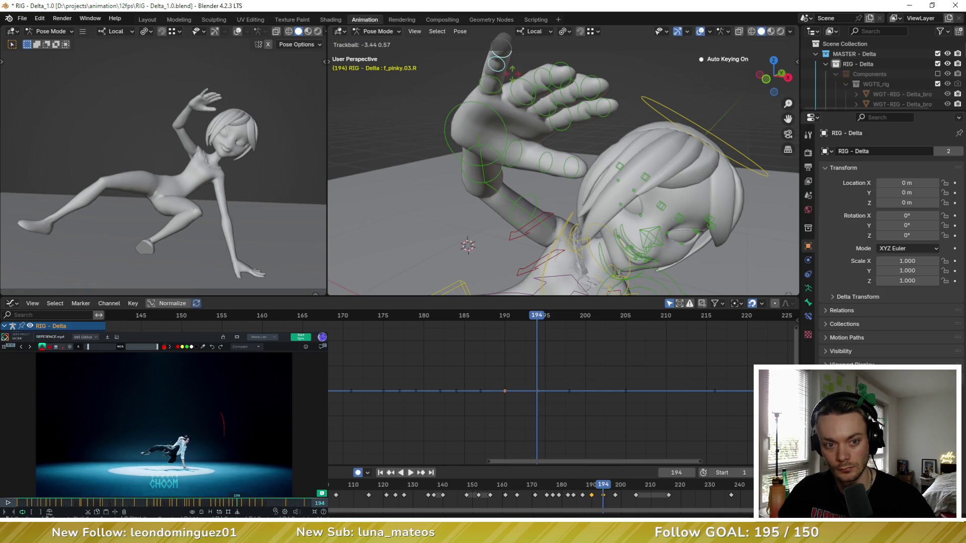
pyautogui.moveTo(512, 81); pyautogui.dragTo(527, 109, button='middle')
pyautogui.click(527, 109)
pyautogui.click(494, 132)
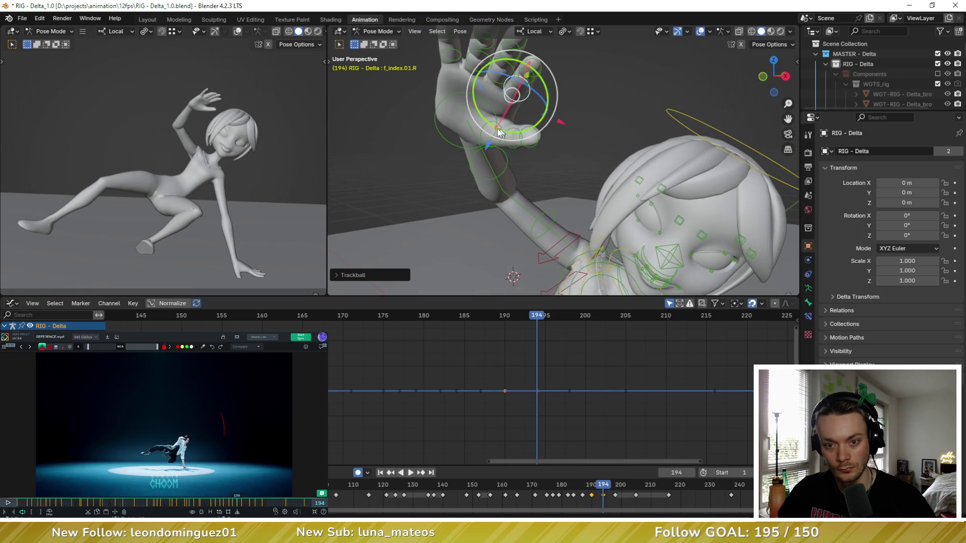
pyautogui.moveTo(490, 143); pyautogui.dragTo(480, 119, button='middle')
pyautogui.press('r')
pyautogui.press('r')
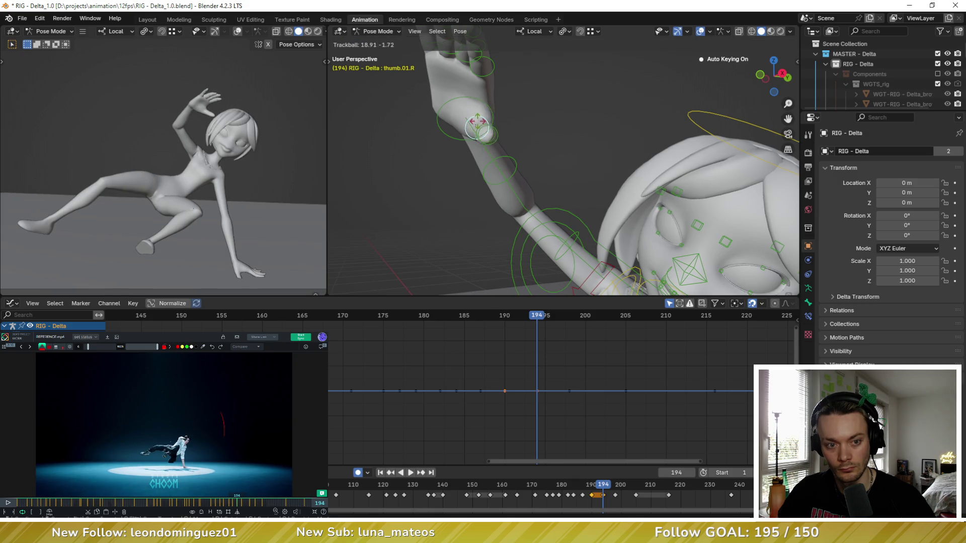
pyautogui.click(489, 132)
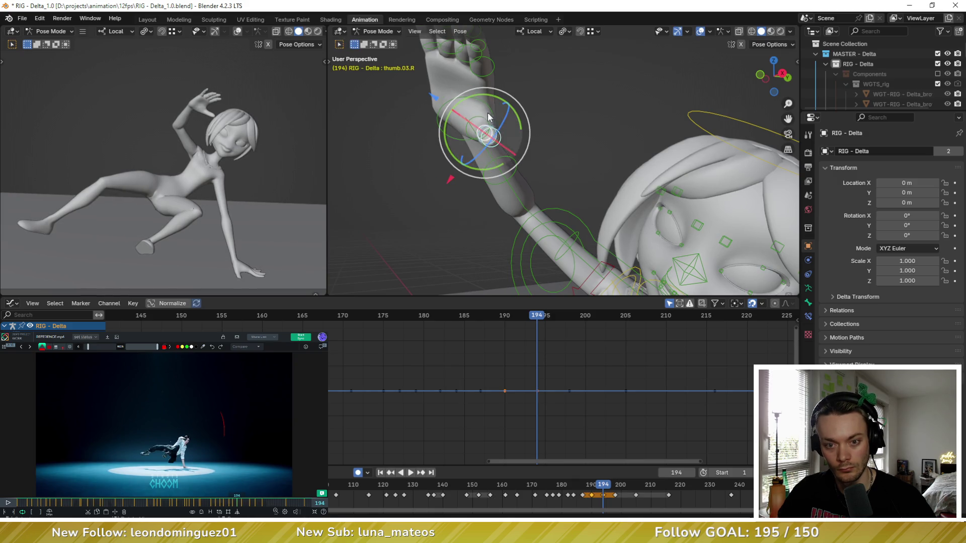
pyautogui.press('r')
pyautogui.press('r')
pyautogui.click(504, 123)
pyautogui.moveTo(504, 123)
pyautogui.mouseDown(button='middle')
pyautogui.moveTo(640, 150)
pyautogui.moveTo(628, 169)
pyautogui.mouseUp(button='middle')
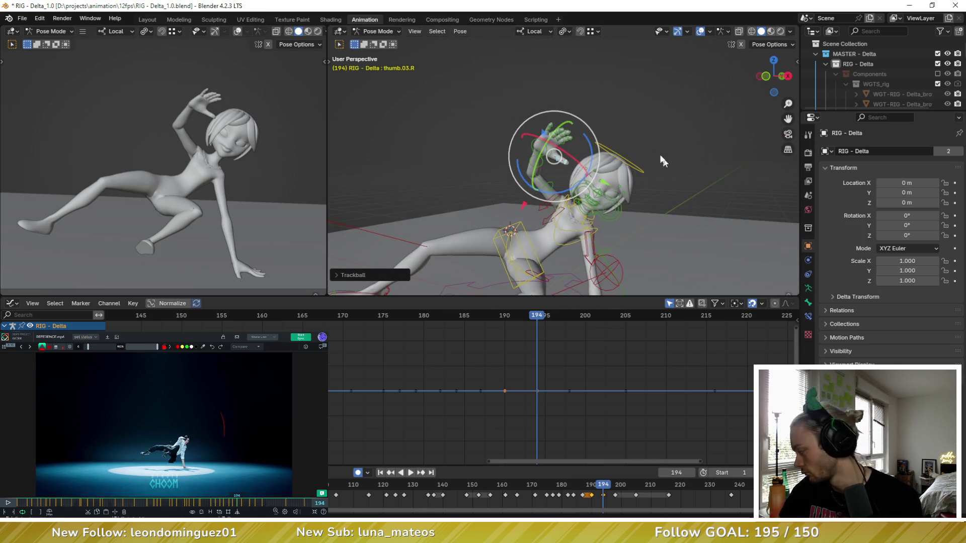
# Compare with the frame 190 key, then re-rotate the head tilt at 194
pyautogui.press('Down')
pyautogui.press('Up')
pyautogui.click(634, 168)
pyautogui.press('r')
pyautogui.press('r')
pyautogui.click(598, 184)
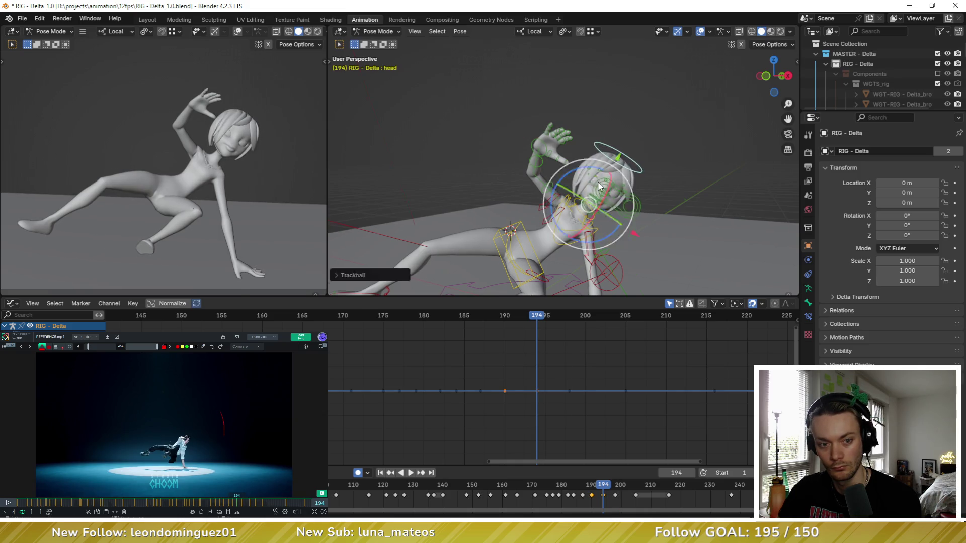
# Flip between keyframes 190, 194 and 198 to check the pose flow
pyautogui.press('Up')
pyautogui.press('Down')
pyautogui.press('Down')
pyautogui.press('Up')
pyautogui.press('Down')
pyautogui.press('Up')
pyautogui.press('Down')
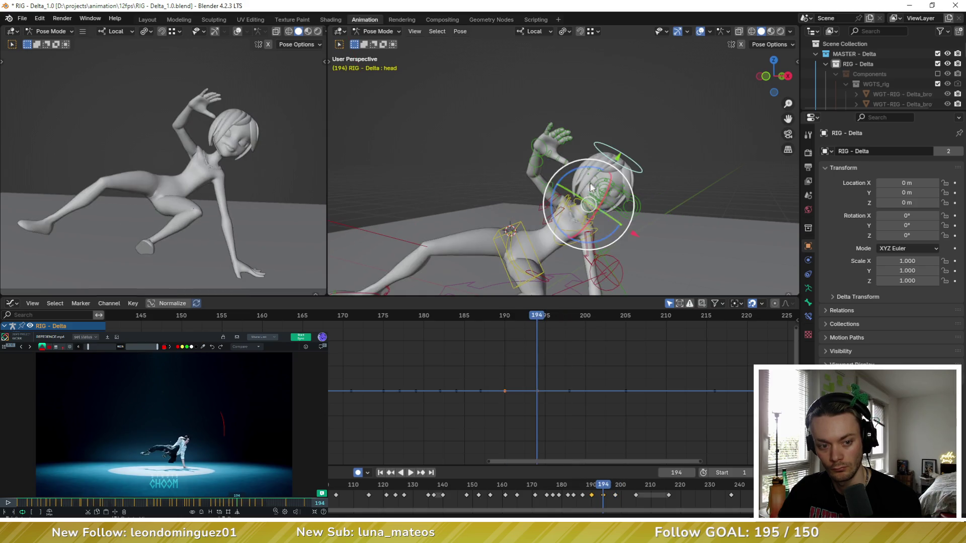
pyautogui.press('Down')
# Bow Delta's head further forward at frame 190 and scrub the reference to frame 193
pyautogui.moveTo(589, 195); pyautogui.dragTo(588, 211)
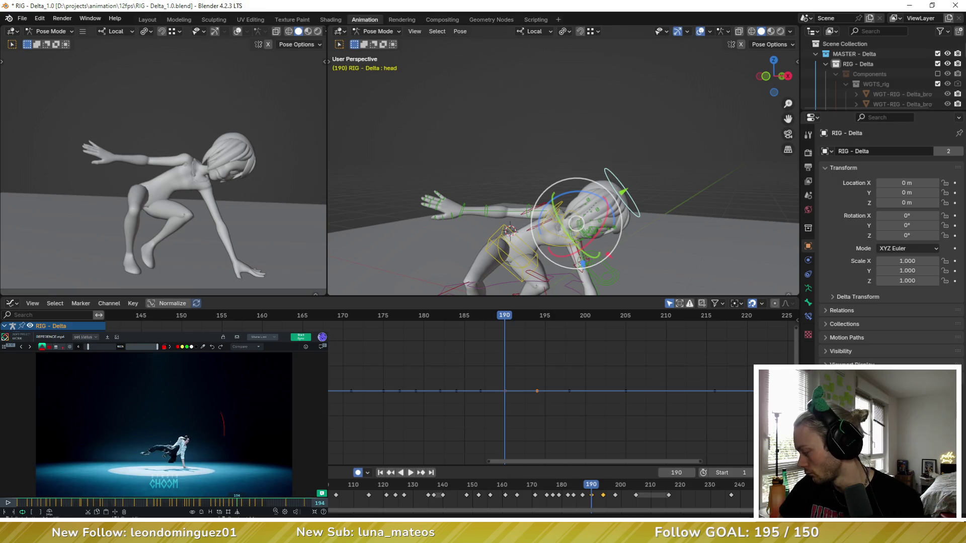
pyautogui.click(232, 504)
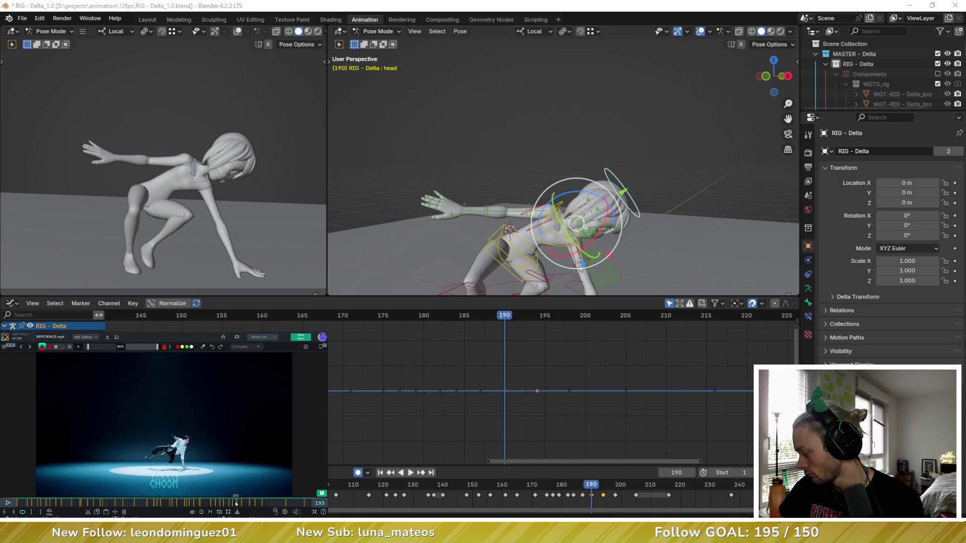
pyautogui.moveTo(232, 504); pyautogui.dragTo(236, 504)
# At frame 194, nudge the foot_ik.R control to a new position matching the dancer
pyautogui.moveTo(574, 249); pyautogui.dragTo(529, 198, button='middle')
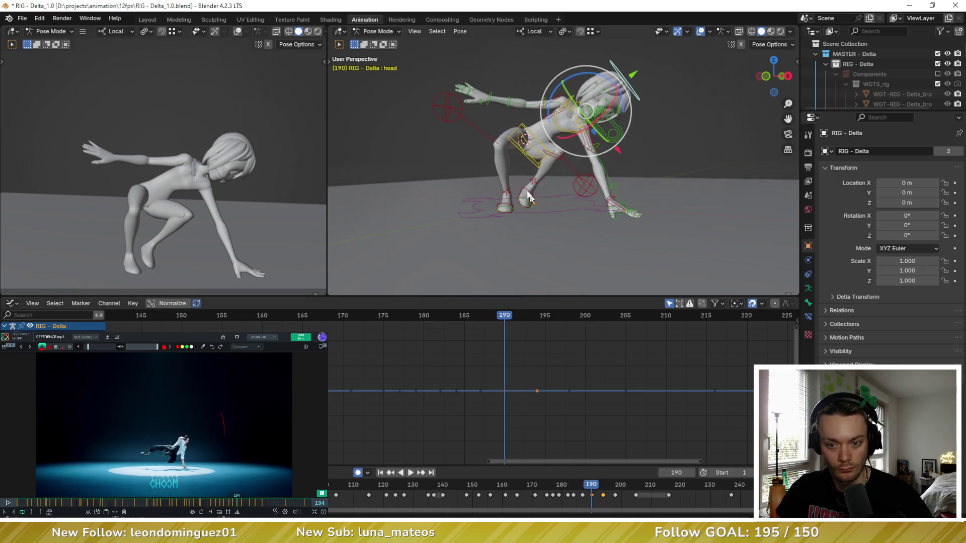
pyautogui.press('Right')
pyautogui.press('Right')
pyautogui.press('Right')
pyautogui.press('Right')
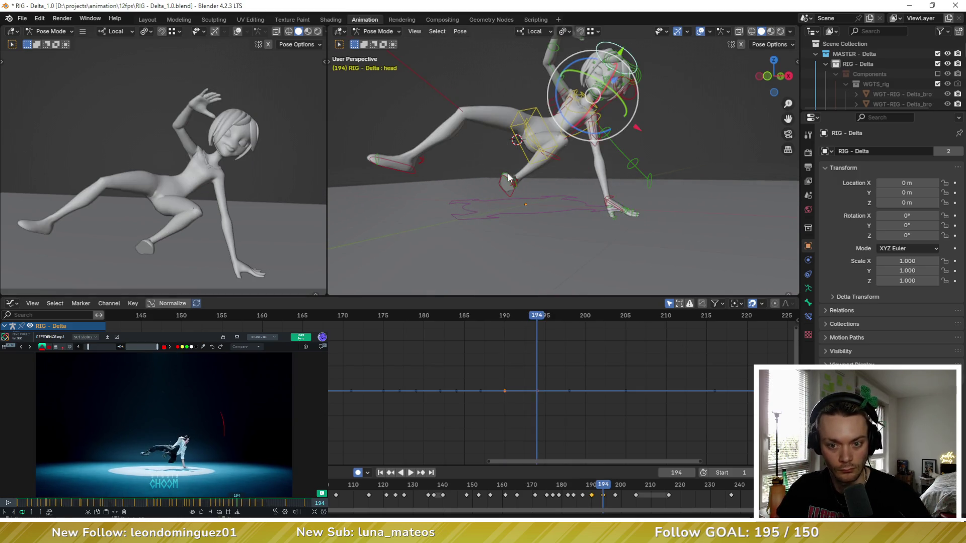
pyautogui.click(507, 184)
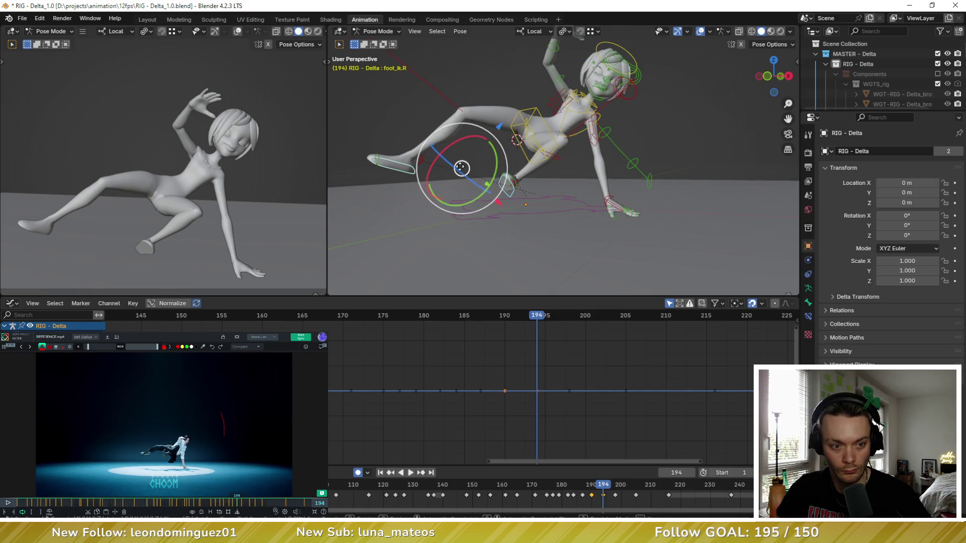
pyautogui.press('g')
pyautogui.click(449, 163)
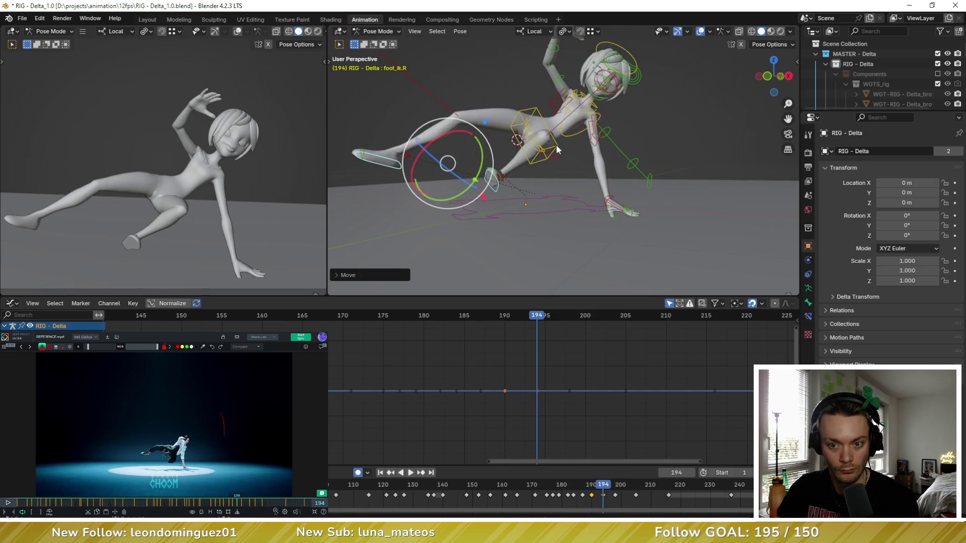
# Flip between the frame 190 and 194 poses to compare, with the reference at frame 198
pyautogui.click(557, 150)
pyautogui.press('Left')
pyautogui.press('Left')
pyautogui.press('Left')
pyautogui.press('Left')
pyautogui.press('Right')
pyautogui.press('Right')
pyautogui.press('Right')
pyautogui.press('Left')
pyautogui.press('Left')
pyautogui.press('Left')
pyautogui.press('Right')
pyautogui.press('Right')
pyautogui.press('Right')
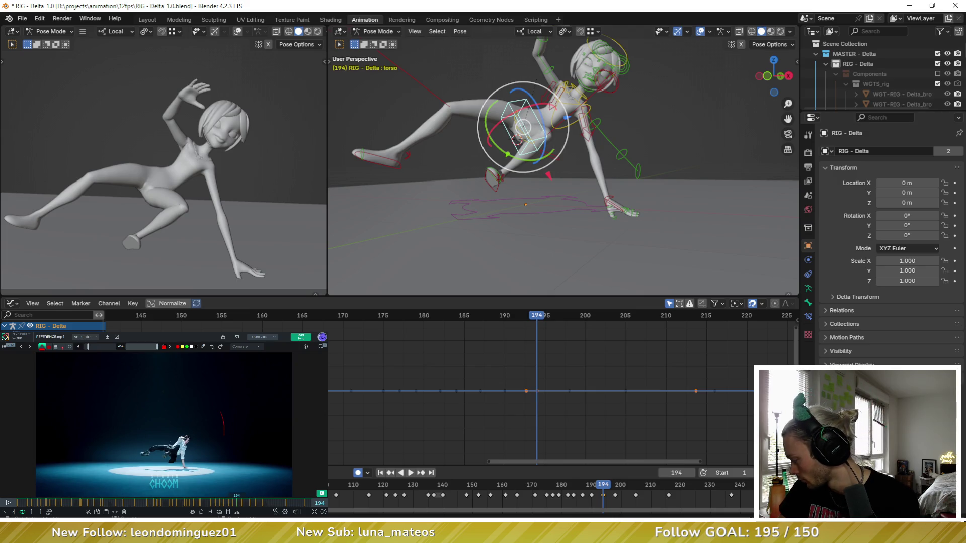
pyautogui.click(232, 504)
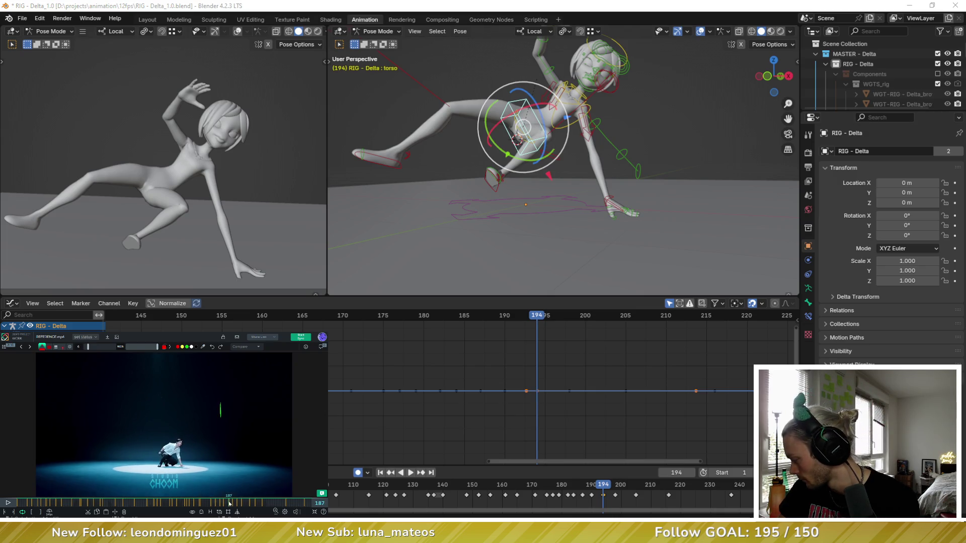
pyautogui.moveTo(234, 503); pyautogui.dragTo(233, 506)
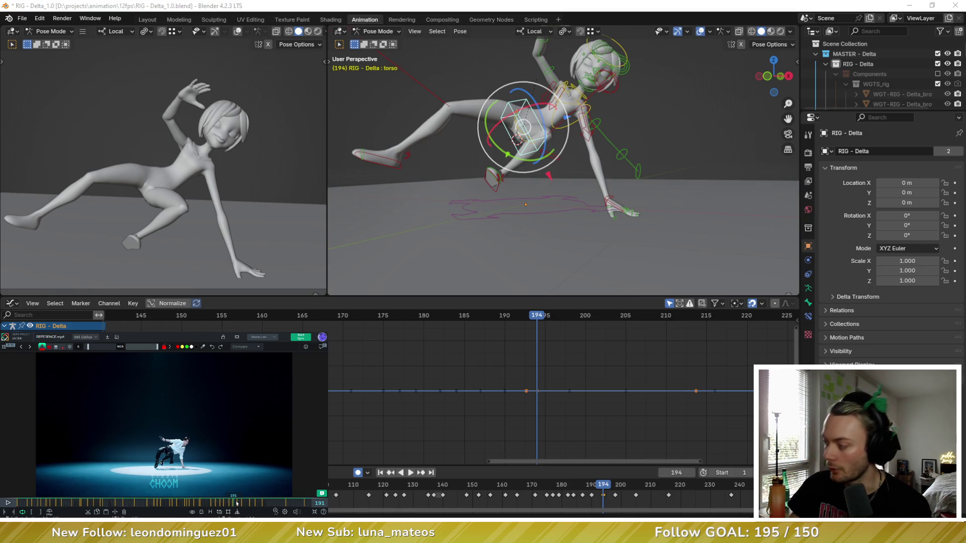
pyautogui.moveTo(234, 502); pyautogui.dragTo(232, 504)
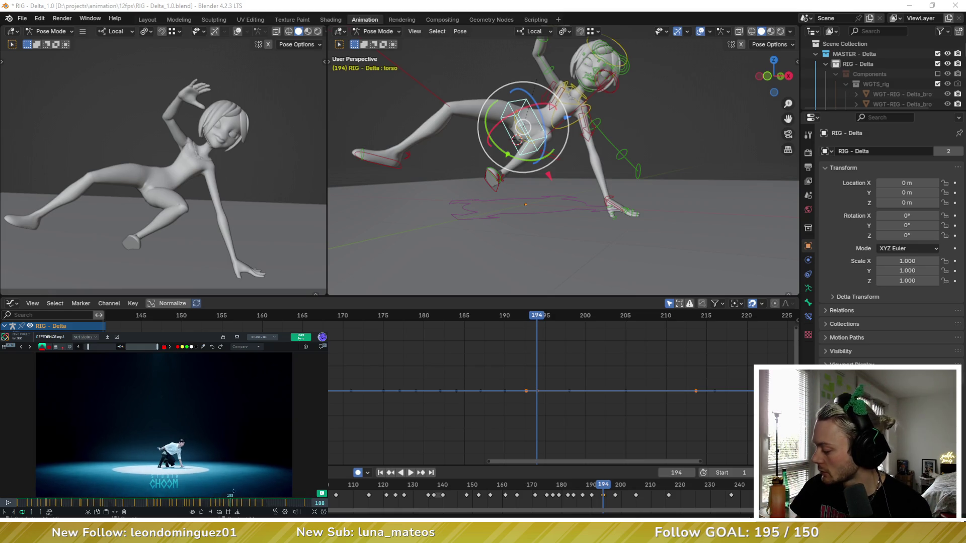
pyautogui.press('Left')
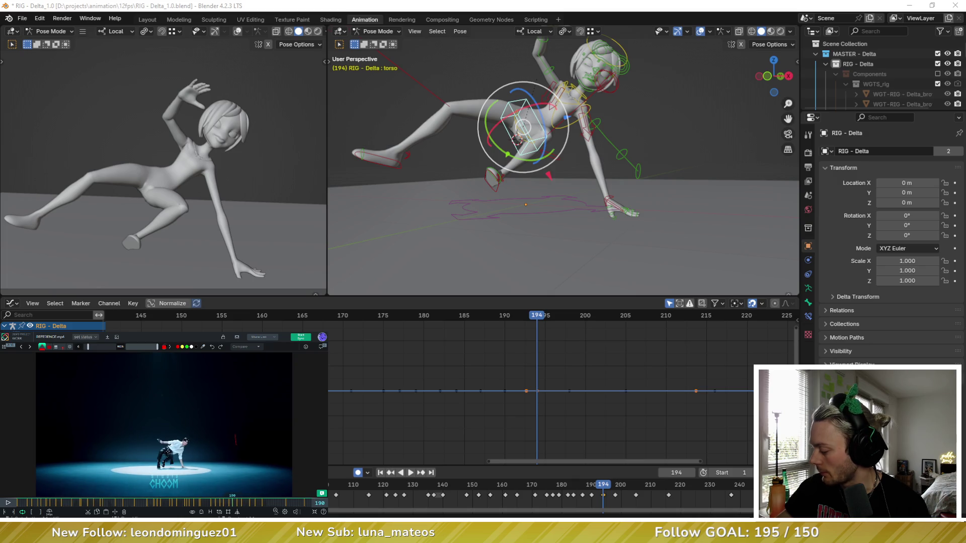
pyautogui.press('Left')
pyautogui.press('Left')
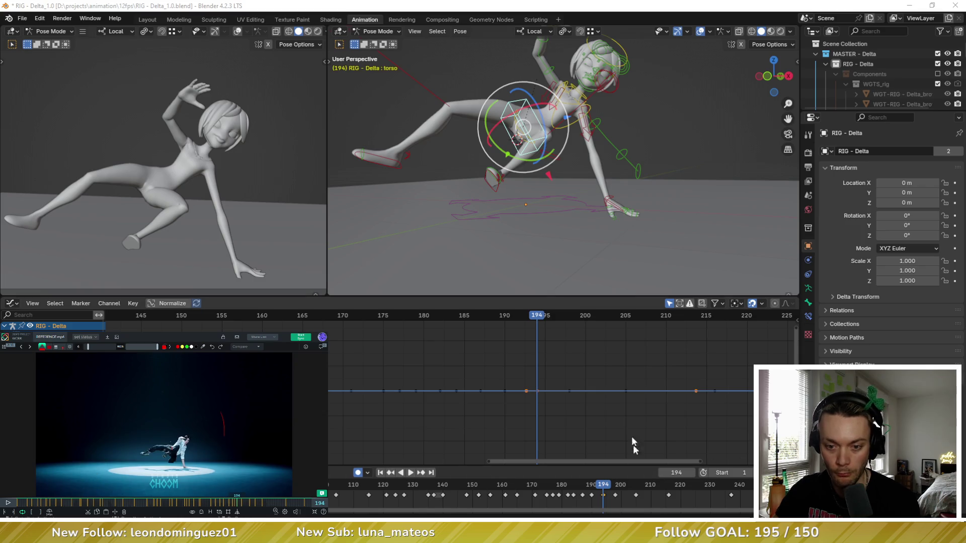
pyautogui.click(574, 364)
pyautogui.press('Down')
# Land on frame 190 and rotate then shift the torso control of the crouch
pyautogui.press('Up')
pyautogui.press('Down')
pyautogui.press('Down')
pyautogui.press('Up')
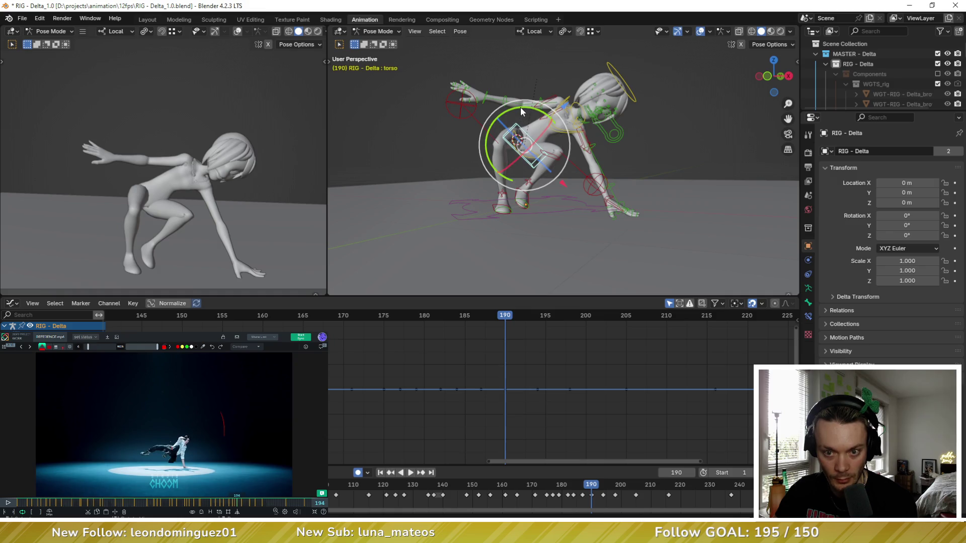
pyautogui.moveTo(521, 111); pyautogui.dragTo(527, 140)
pyautogui.press('g')
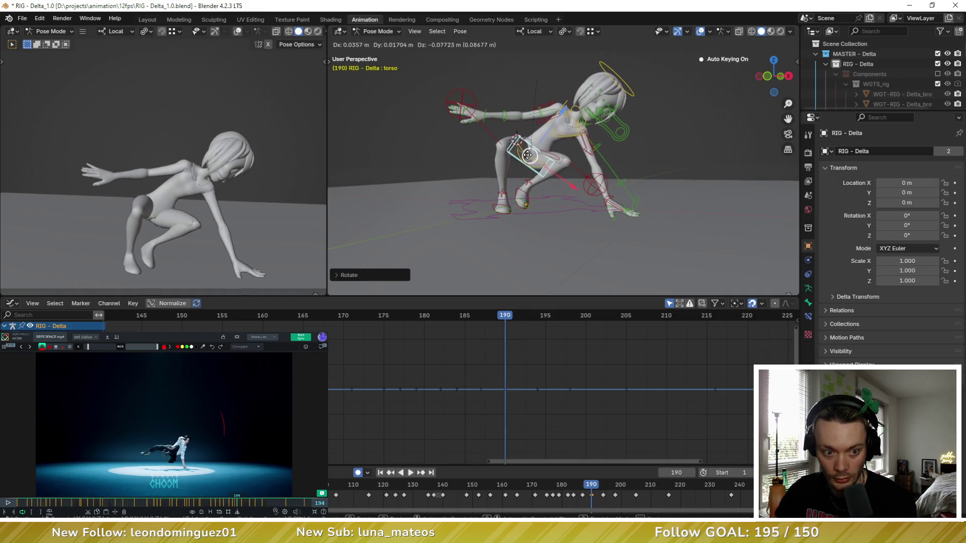
pyautogui.press('Escape')
# Step between the keyframes at 187, 190 and 194 to compare the torso change
pyautogui.press('Down')
pyautogui.press('Up')
pyautogui.press('Up')
pyautogui.press('Down')
pyautogui.press('Up')
pyautogui.press('Down')
pyautogui.press('Down')
pyautogui.press('Up')
pyautogui.press('Up')
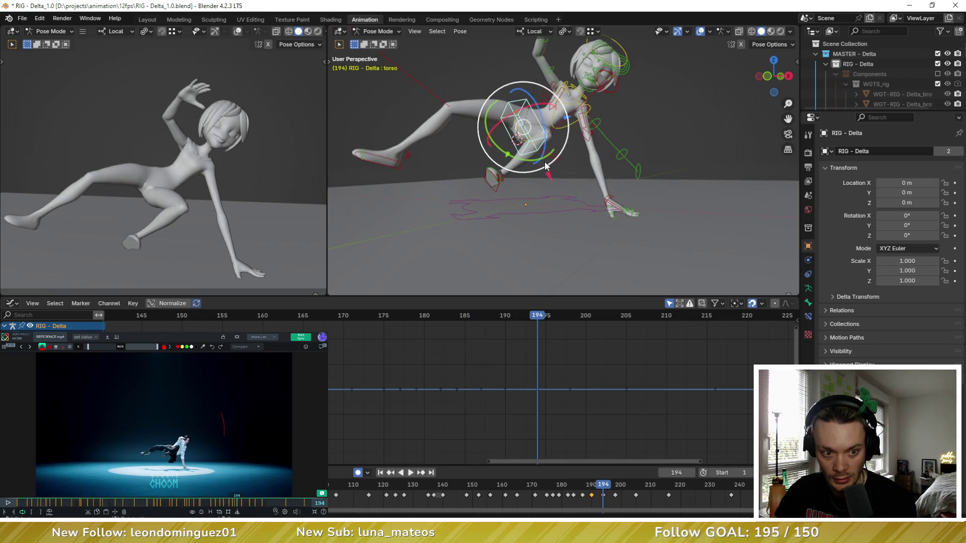
pyautogui.press('Down')
pyautogui.press('Down')
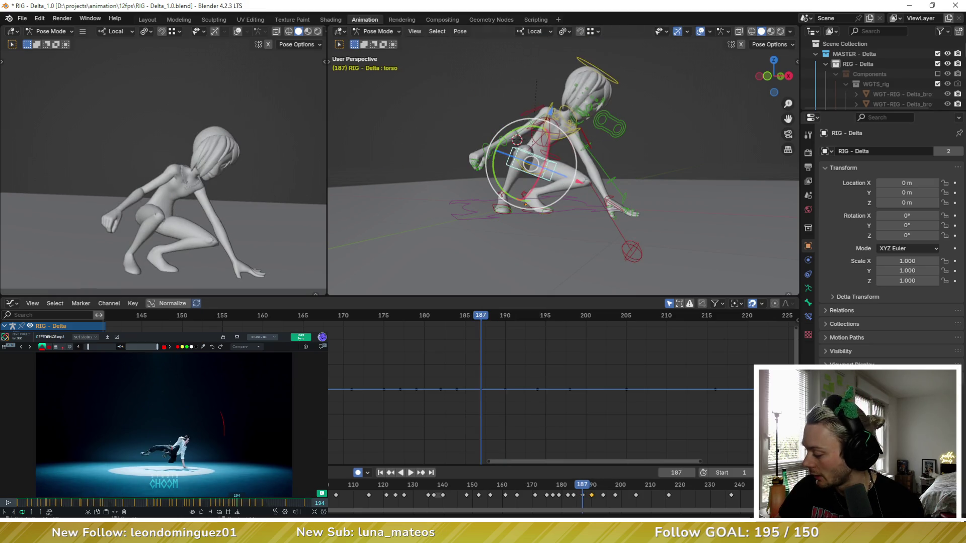
# Scrub the reference, review key poses from frame 184 with all bones selected, ending on 190
pyautogui.click(233, 504)
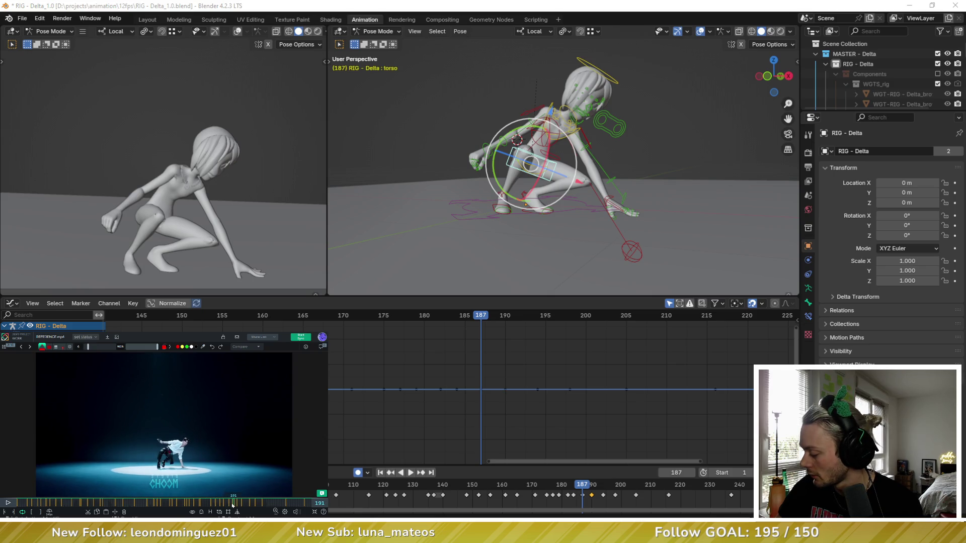
pyautogui.moveTo(233, 505); pyautogui.dragTo(231, 505)
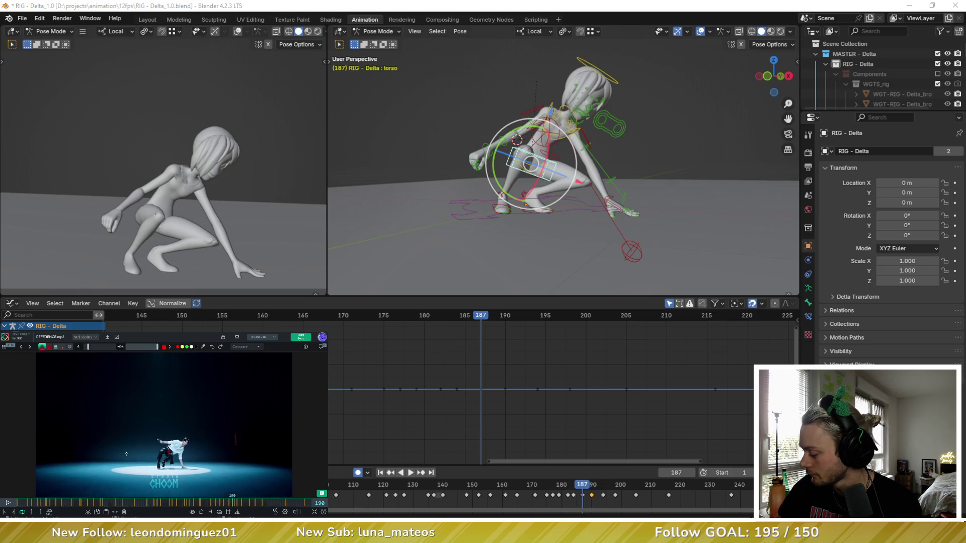
pyautogui.click(453, 317)
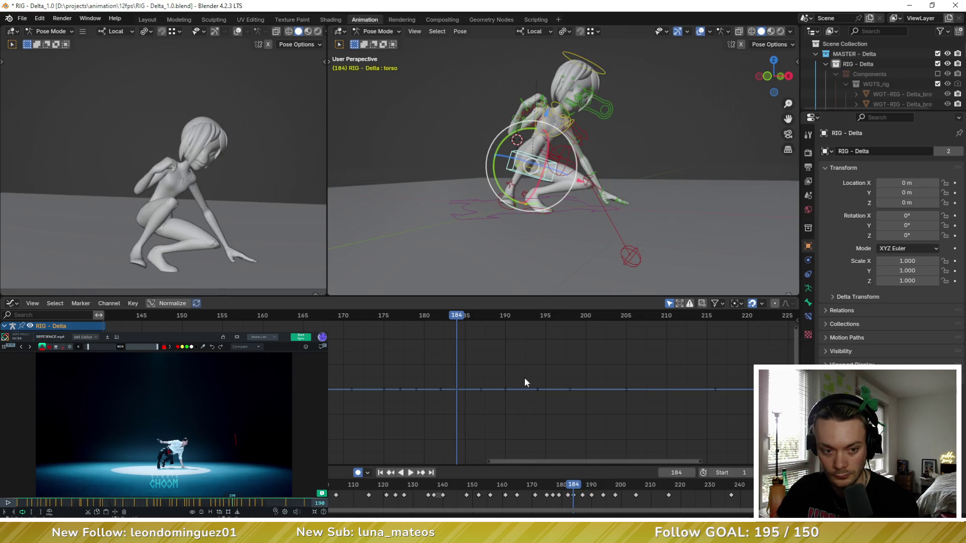
pyautogui.press('Up')
pyautogui.press('Up')
pyautogui.press('Up')
pyautogui.press('Left')
pyautogui.press('Left')
pyautogui.press('Left')
pyautogui.press('Left')
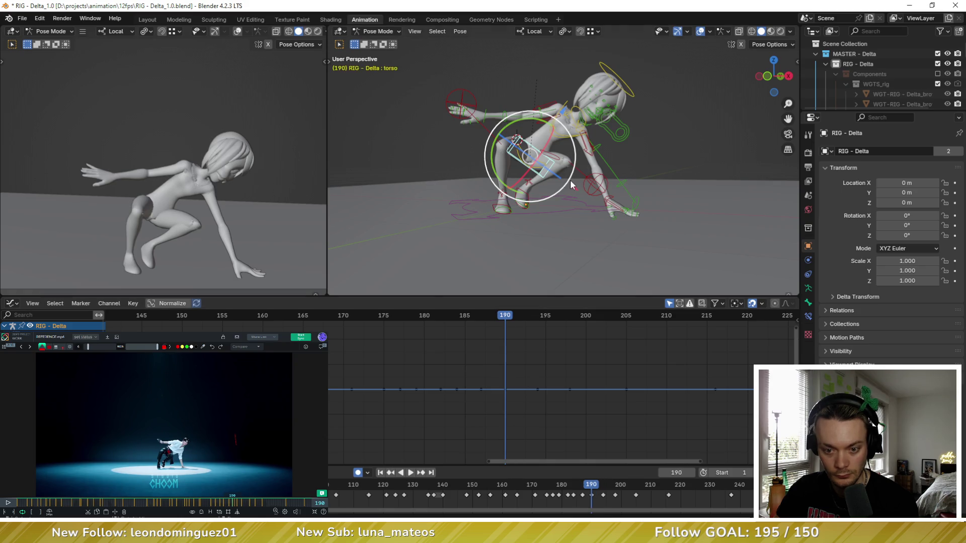
pyautogui.press('a')
pyautogui.press('Down')
pyautogui.press('Up')
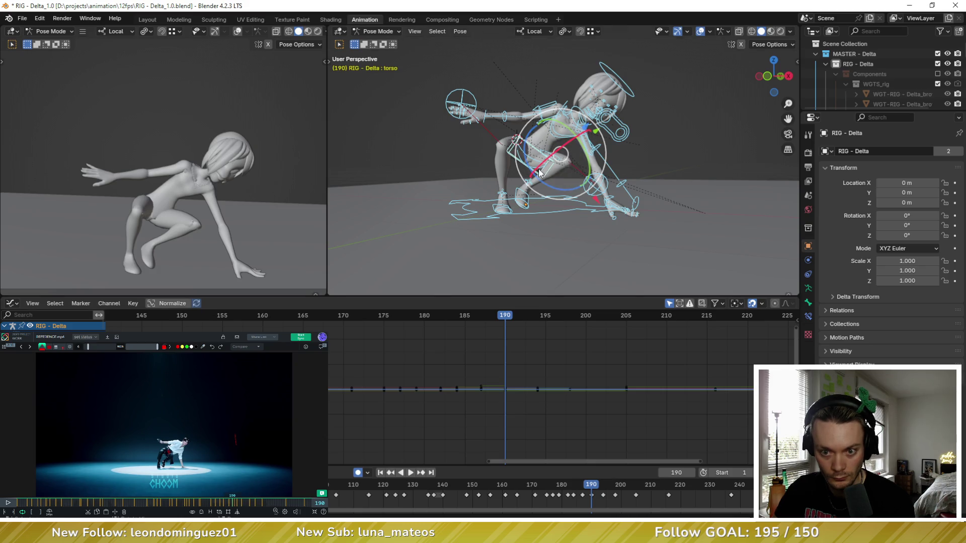
pyautogui.scroll(4, 539, 172)
# Tilt the chest control of the frame 190 crouch around its own axis
pyautogui.click(513, 179)
pyautogui.click(513, 121)
pyautogui.press('r')
pyautogui.click(543, 106)
pyautogui.press('r')
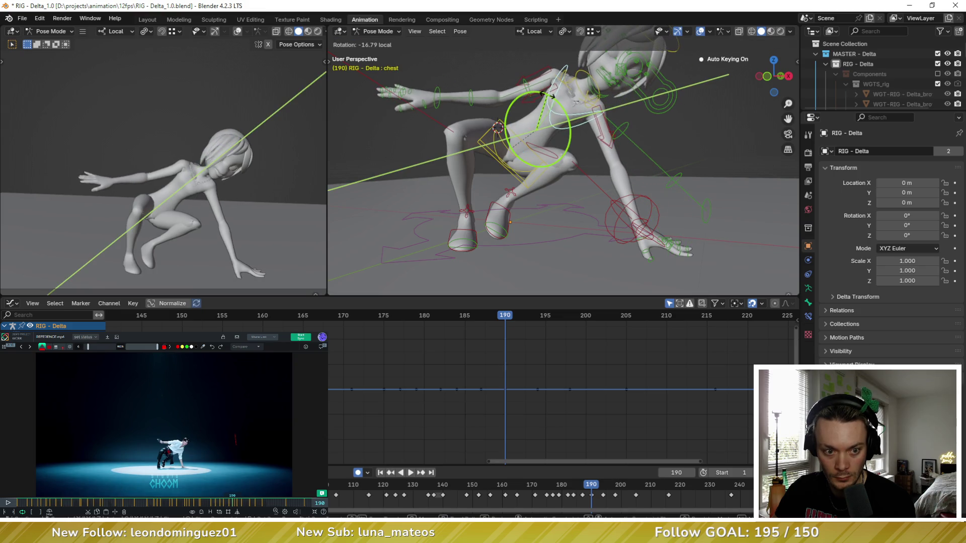
pyautogui.click(550, 98)
# From an overhead view, flip between the 187, 190 and 194 poses to check the chest
pyautogui.press('Right')
pyautogui.press('Right')
pyautogui.press('Right')
pyautogui.press('Right')
pyautogui.click(508, 143)
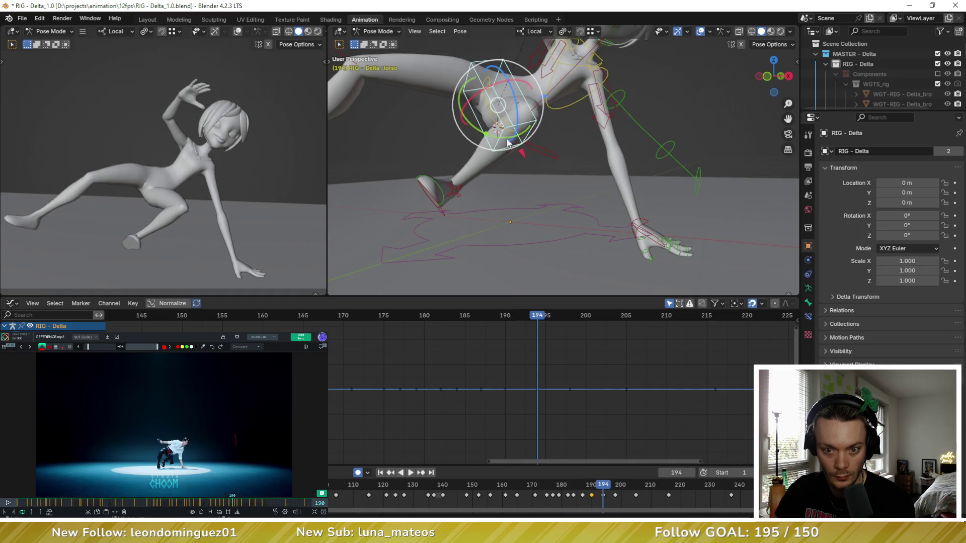
pyautogui.moveTo(500, 105)
pyautogui.mouseDown(button='middle')
pyautogui.moveTo(633, 157)
pyautogui.moveTo(542, 168)
pyautogui.mouseUp(button='middle')
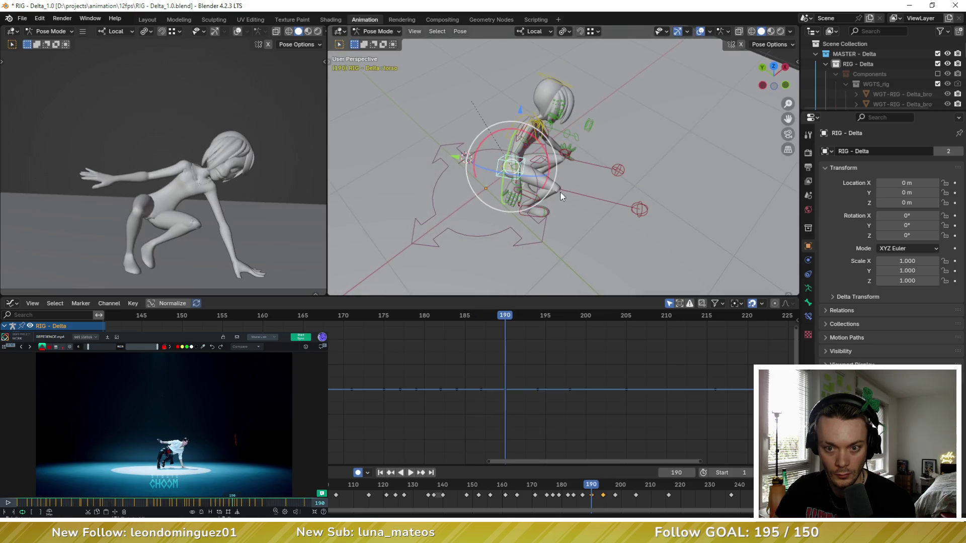
pyautogui.press('Down')
pyautogui.press('Up')
pyautogui.press('Down')
pyautogui.press('Down')
pyautogui.press('Up')
pyautogui.moveTo(598, 189); pyautogui.dragTo(596, 226, button='middle')
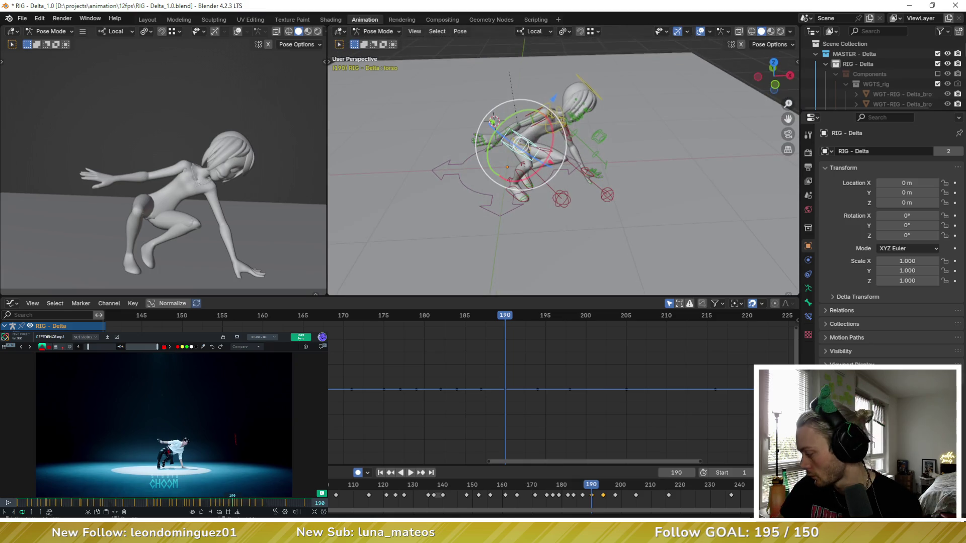
# Advance the reference to frame 195 and compare the crouch with the lean-back pose at 194
pyautogui.moveTo(232, 504); pyautogui.dragTo(235, 504)
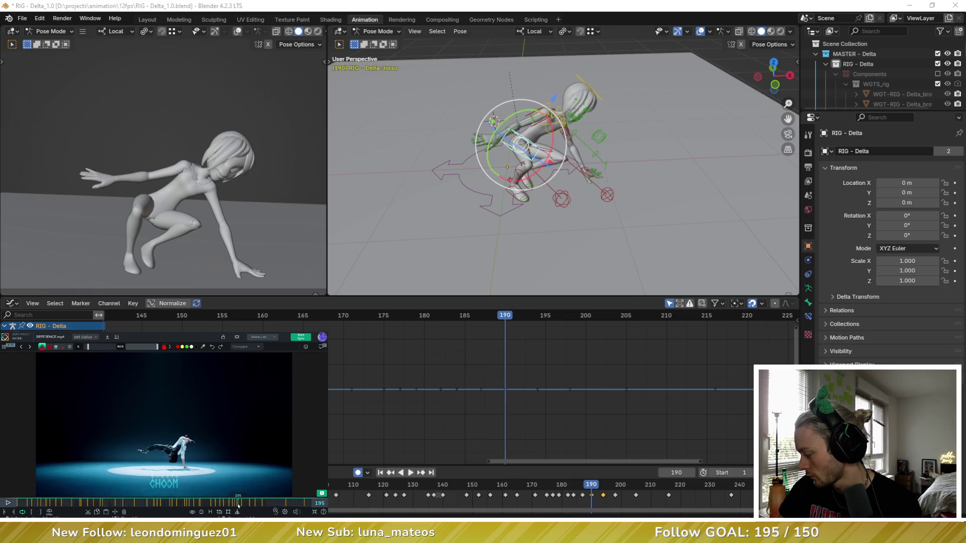
pyautogui.click(545, 348)
pyautogui.press('Down')
pyautogui.press('Up')
pyautogui.press('Up')
pyautogui.press('Down')
pyautogui.press('Up')
pyautogui.moveTo(423, 174)
pyautogui.mouseDown(button='middle')
pyautogui.moveTo(513, 178)
pyautogui.moveTo(459, 142)
pyautogui.moveTo(569, 199)
pyautogui.moveTo(553, 220)
pyautogui.moveTo(565, 240)
pyautogui.mouseUp(button='middle')
pyautogui.press('Down')
pyautogui.press('Up')
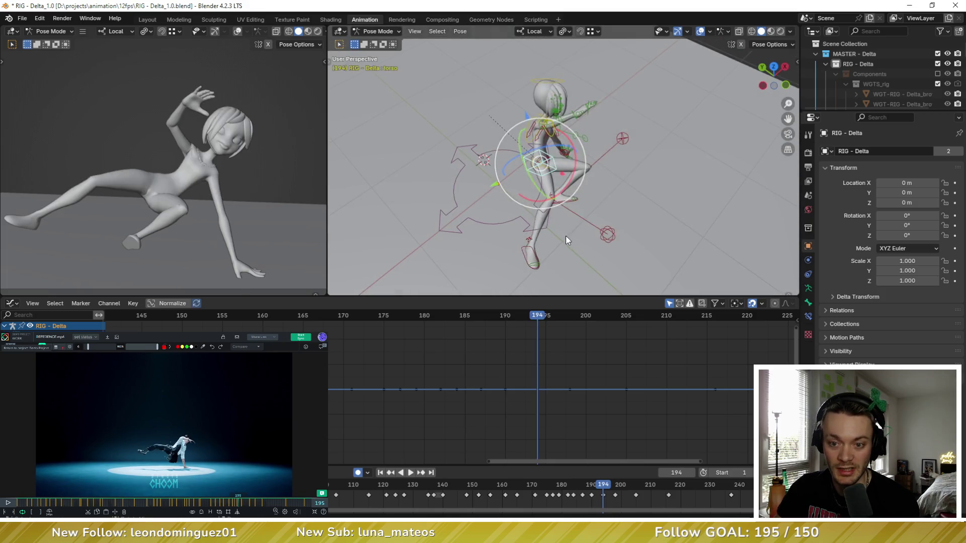
pyautogui.press('Up')
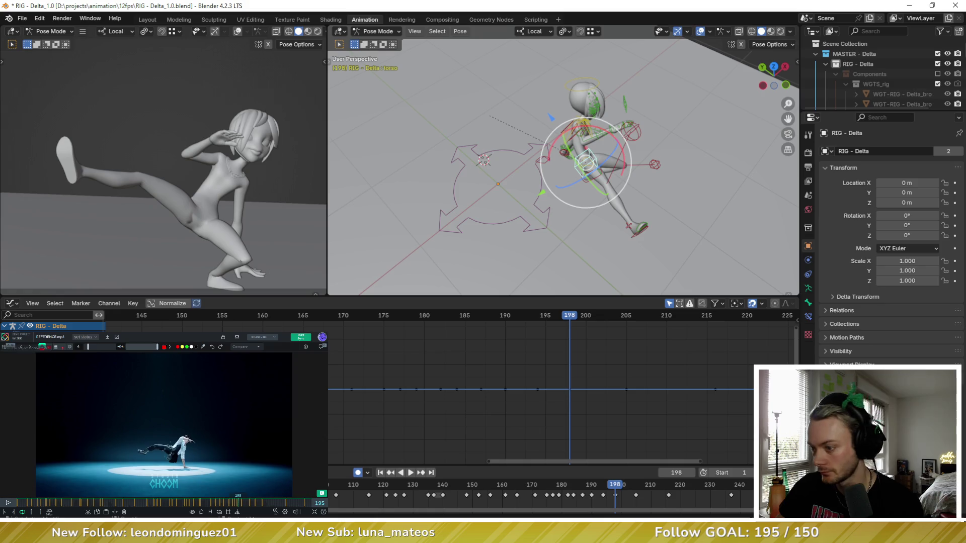
# Scrub the reference video to frame 198 and bring the timeline to the frame 198 kick pose
pyautogui.click(241, 504)
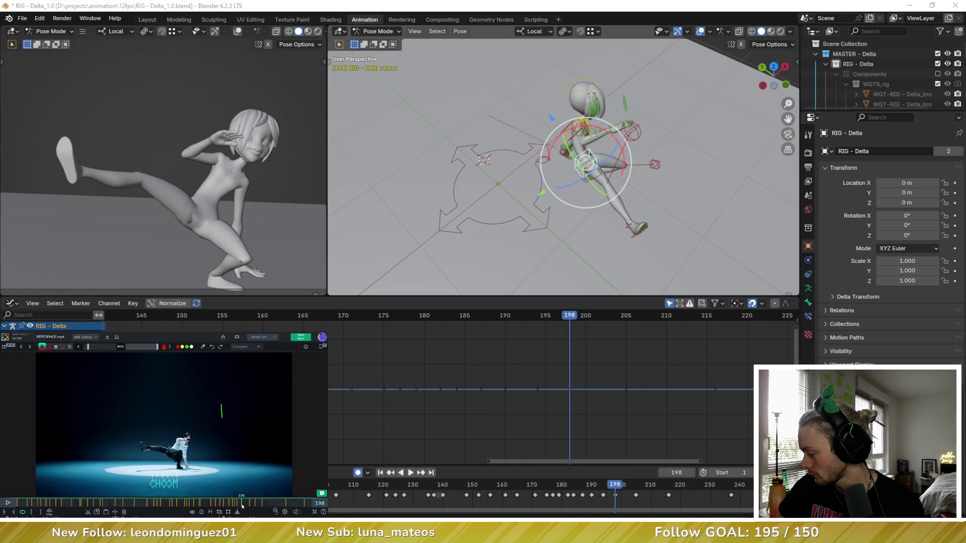
pyautogui.moveTo(240, 504); pyautogui.dragTo(237, 503)
pyautogui.moveTo(620, 356); pyautogui.dragTo(579, 360, button='middle')
pyautogui.press('Down')
pyautogui.press('Up')
pyautogui.hotkey('ctrl', 'z')
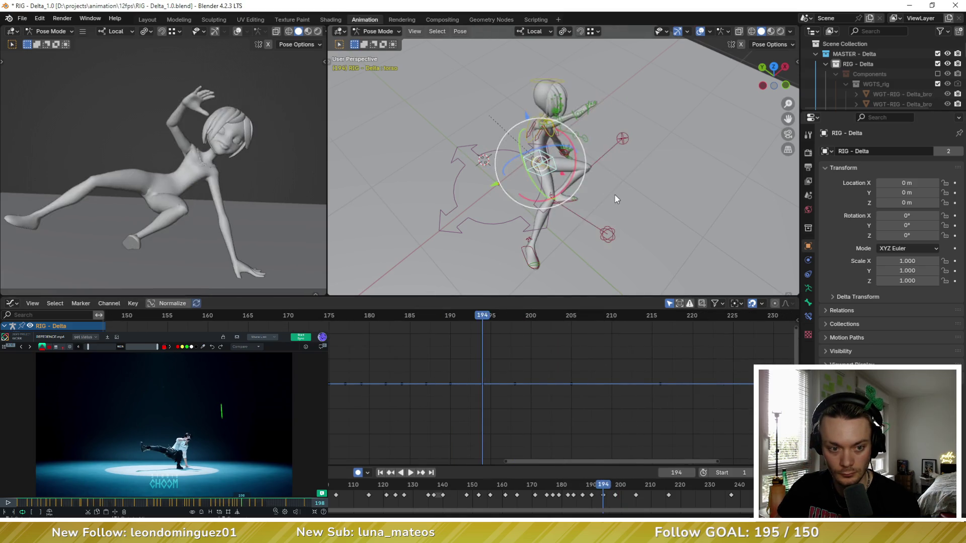
pyautogui.hotkey('ctrl', 'shift', 'z')
# Select foot_ik.L on the kick pose and bring up the Transform Orientation choices
pyautogui.moveTo(614, 193)
pyautogui.mouseDown(button='middle')
pyautogui.moveTo(607, 178)
pyautogui.moveTo(500, 146)
pyautogui.mouseUp(button='middle')
pyautogui.click(589, 205)
pyautogui.click(535, 30)
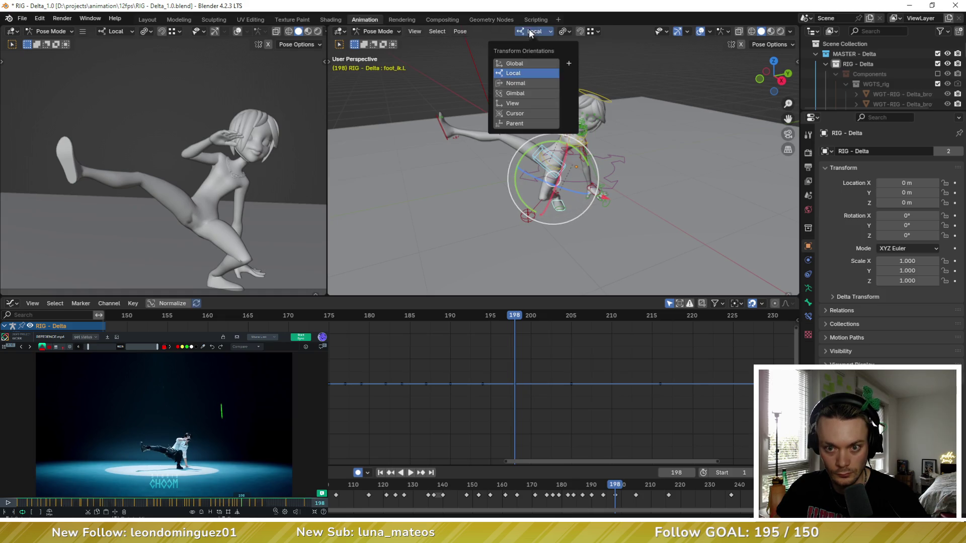
# With Global orientation, move foot_ik.L along world Y then X at frame 198
pyautogui.click(529, 68)
pyautogui.press('g')
pyautogui.press('y')
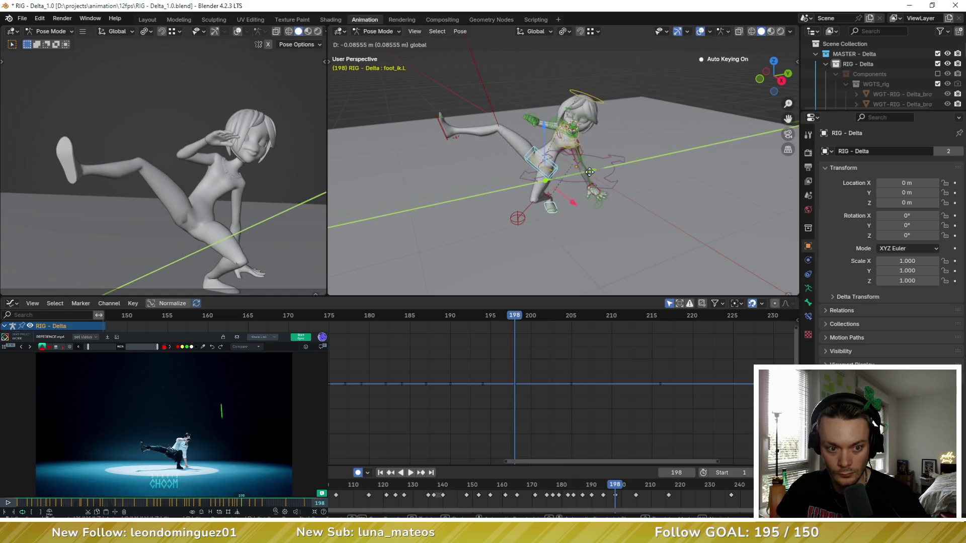
pyautogui.click(594, 171)
pyautogui.moveTo(567, 184)
pyautogui.mouseDown(button='middle')
pyautogui.moveTo(599, 197)
pyautogui.moveTo(583, 179)
pyautogui.moveTo(529, 189)
pyautogui.mouseUp(button='middle')
pyautogui.press('g')
pyautogui.press('x')
pyautogui.press('Escape')
# Abandon a thigh target move, then nudge the raised foot_ik.R into place
pyautogui.click(486, 189)
pyautogui.press('g')
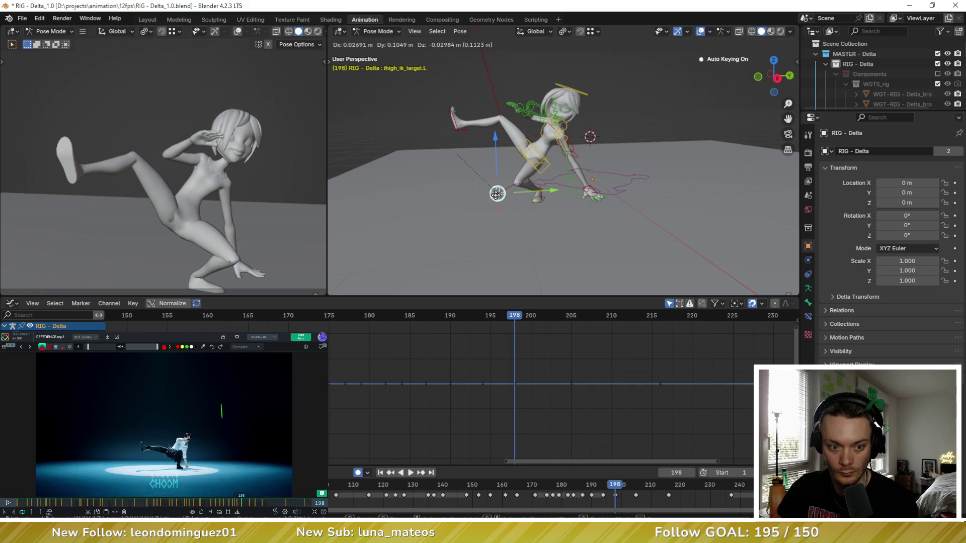
pyautogui.click(518, 162)
pyautogui.hotkey('ctrl', 'z')
pyautogui.moveTo(493, 195); pyautogui.dragTo(541, 182, button='middle')
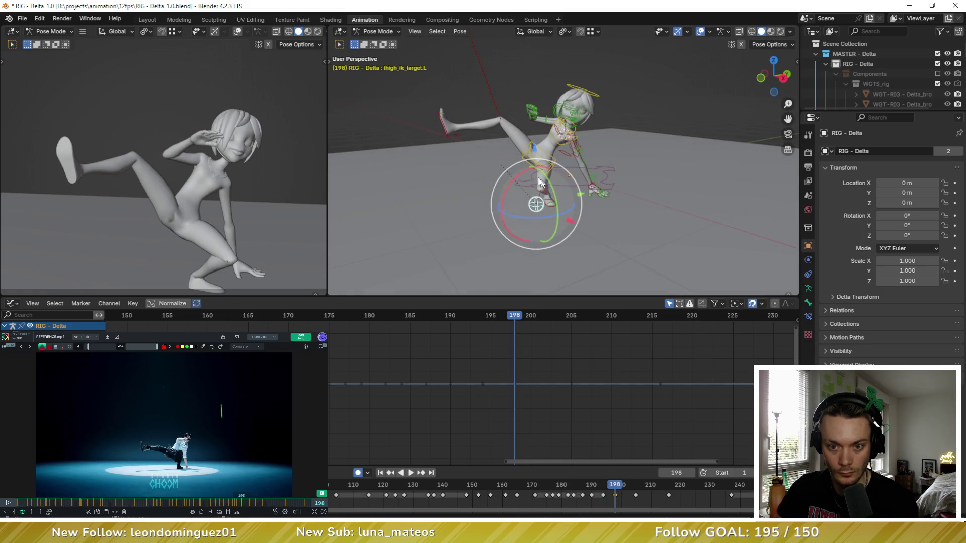
pyautogui.click(451, 130)
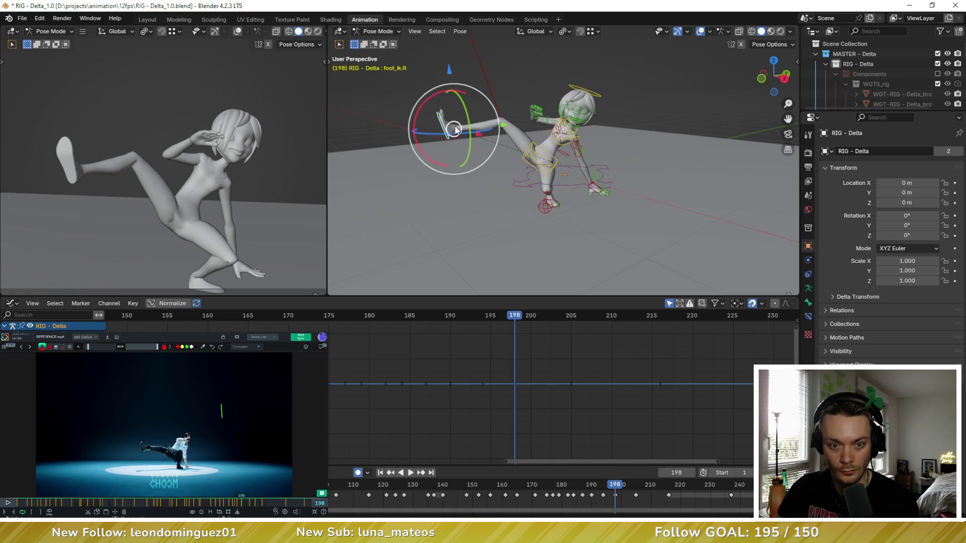
pyautogui.press('g')
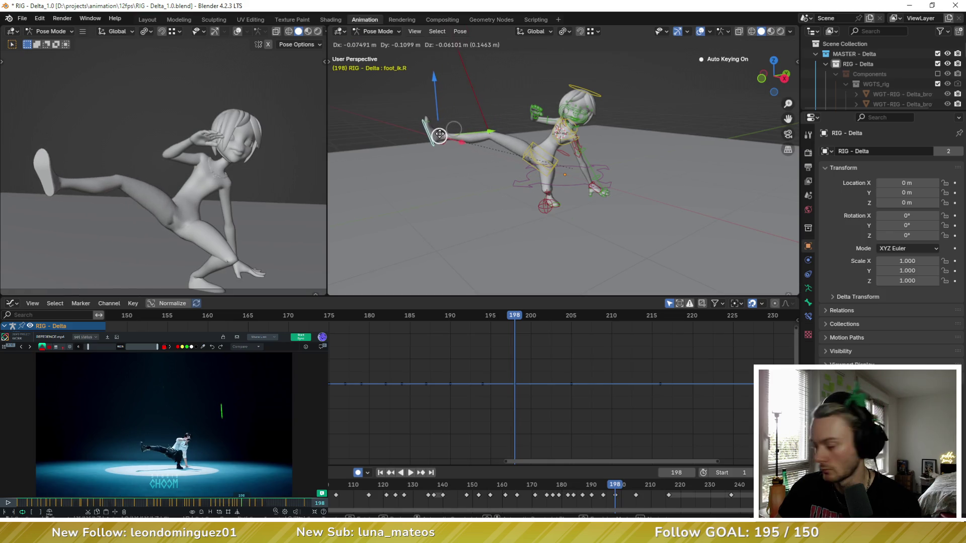
pyautogui.click(440, 136)
# Step back to frame 194 and flip between keyframes from above to check the feet
pyautogui.moveTo(490, 146); pyautogui.dragTo(572, 225, button='middle')
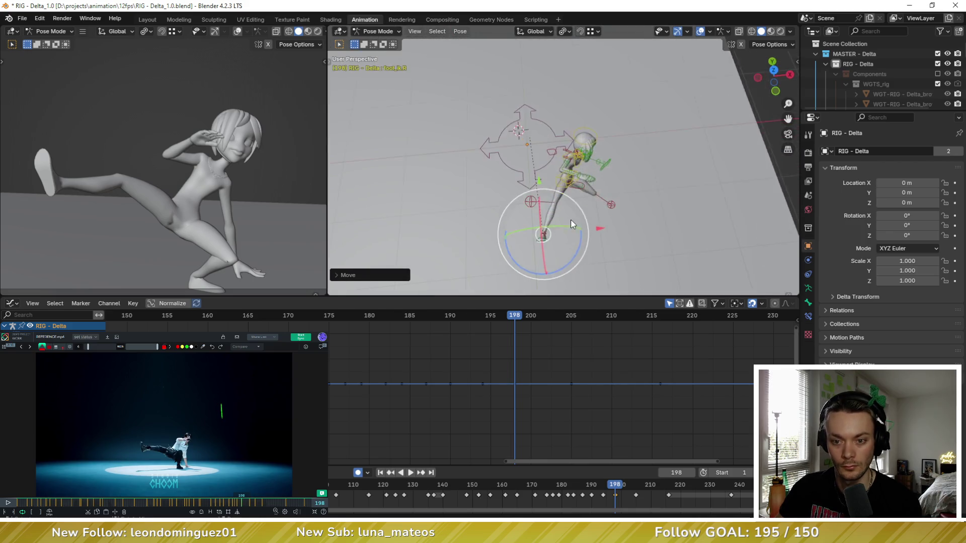
pyautogui.press('Left')
pyautogui.press('Left')
pyautogui.press('Left')
pyautogui.press('Left')
pyautogui.press('Up')
pyautogui.press('Down')
pyautogui.press('Up')
pyautogui.press('Left')
pyautogui.press('Left')
pyautogui.press('Left')
pyautogui.moveTo(568, 211)
pyautogui.mouseDown(button='middle')
pyautogui.moveTo(565, 196)
pyautogui.moveTo(661, 143)
pyautogui.moveTo(544, 159)
pyautogui.mouseUp(button='middle')
pyautogui.press('Up')
pyautogui.press('Down')
pyautogui.press('Up')
pyautogui.press('Down')
pyautogui.press('Down')
pyautogui.press('Up')
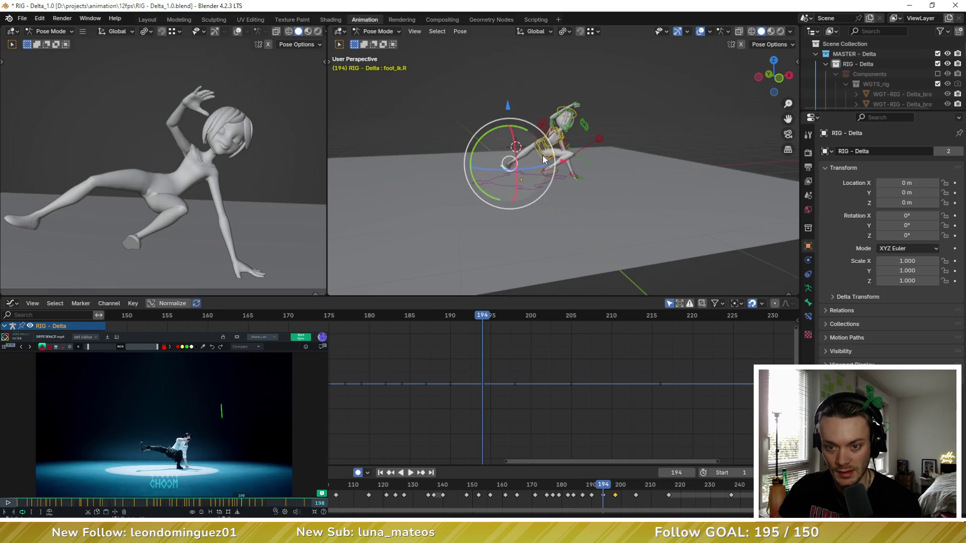
pyautogui.press('Down')
pyautogui.click(549, 152)
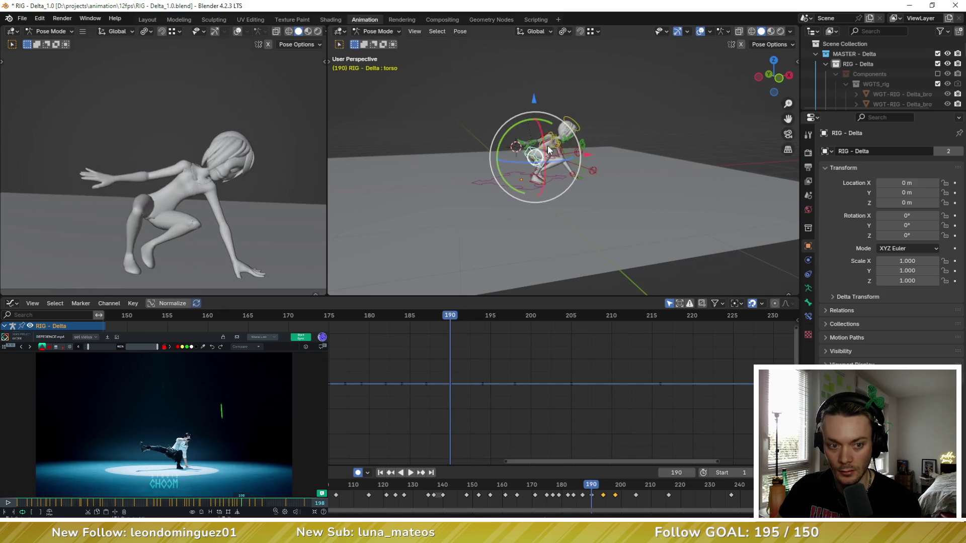
pyautogui.press('Up')
pyautogui.press('Up')
pyautogui.press('Down')
pyautogui.press('Down')
pyautogui.press('Down')
pyautogui.press('Up')
pyautogui.press('Up')
pyautogui.press('Up')
pyautogui.press('Down')
pyautogui.press('Up')
pyautogui.press('Down')
pyautogui.press('Down')
pyautogui.press('Up')
pyautogui.press('Down')
pyautogui.press('Down')
pyautogui.press('Up')
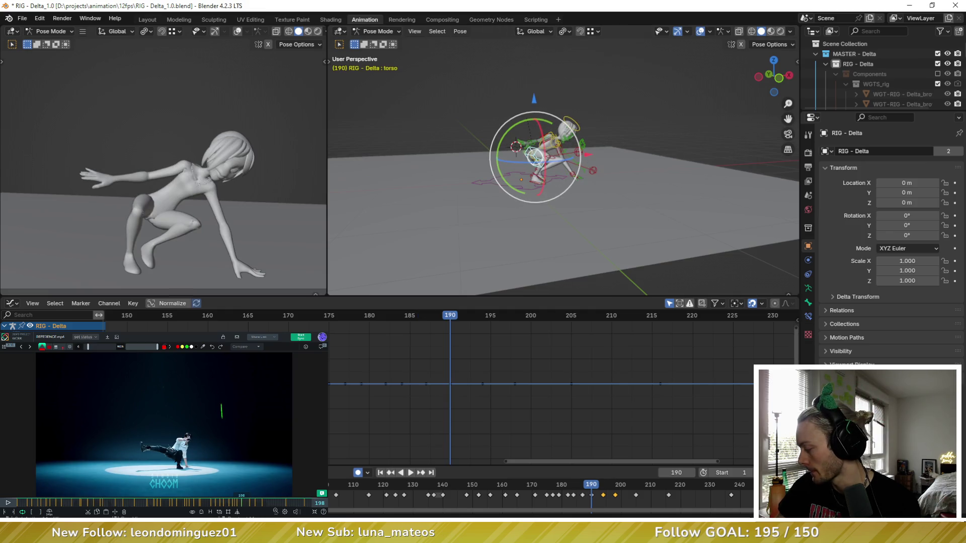
pyautogui.click(231, 505)
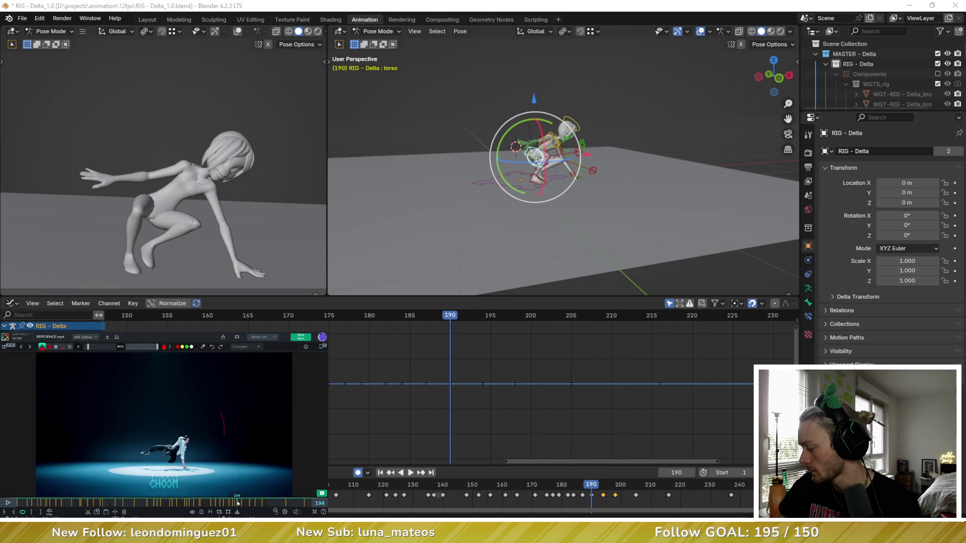
pyautogui.moveTo(238, 503); pyautogui.dragTo(231, 506)
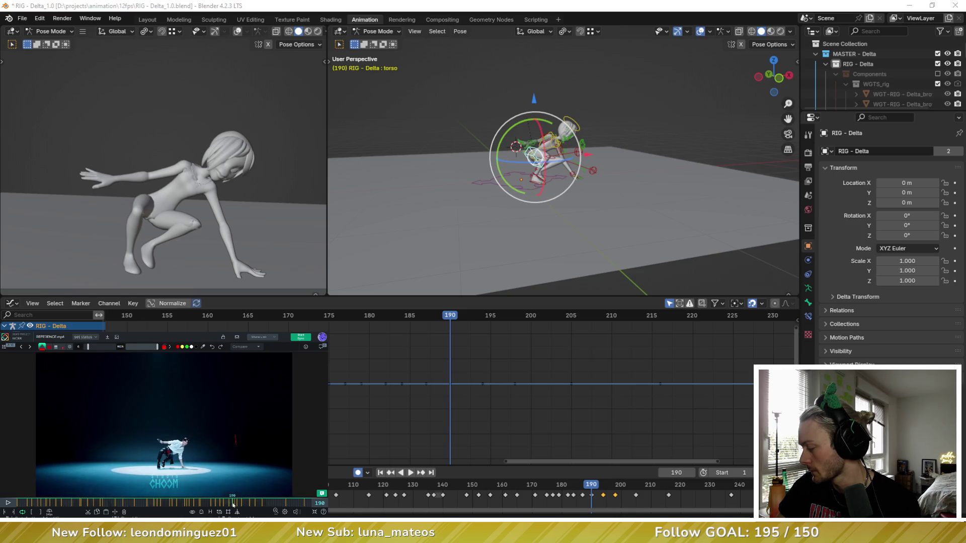
pyautogui.press('Left')
pyautogui.press('Left')
pyautogui.press('Left')
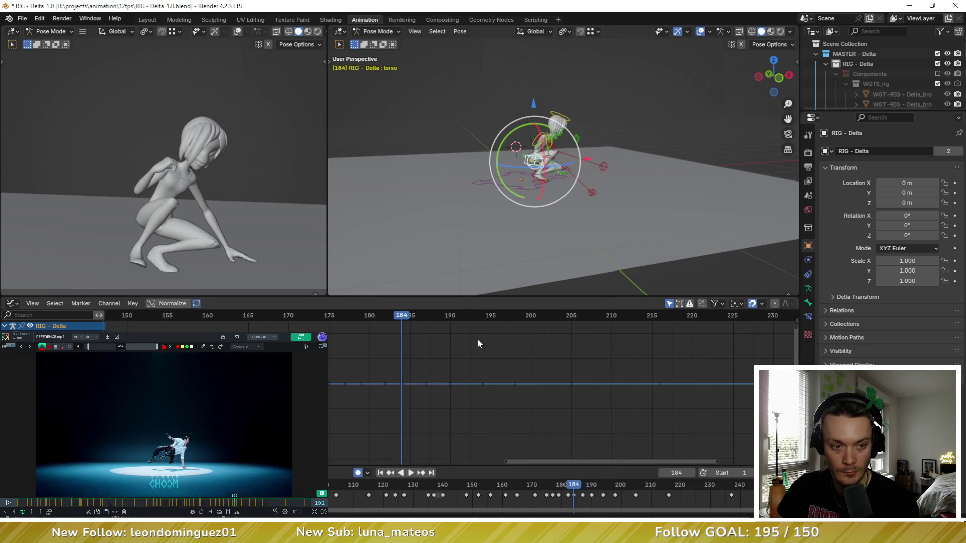
pyautogui.scroll(2, 465, 136)
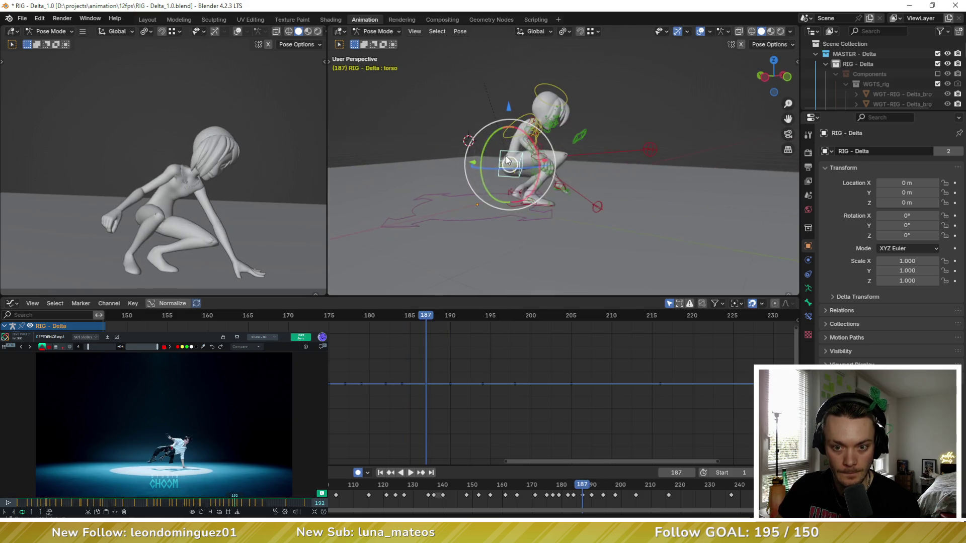
pyautogui.scroll(3, 464, 136)
# Select upper_arm_fk.R and rotate it at frame 190, keying the new pose
pyautogui.moveTo(464, 136); pyautogui.dragTo(472, 129)
pyautogui.click(495, 108)
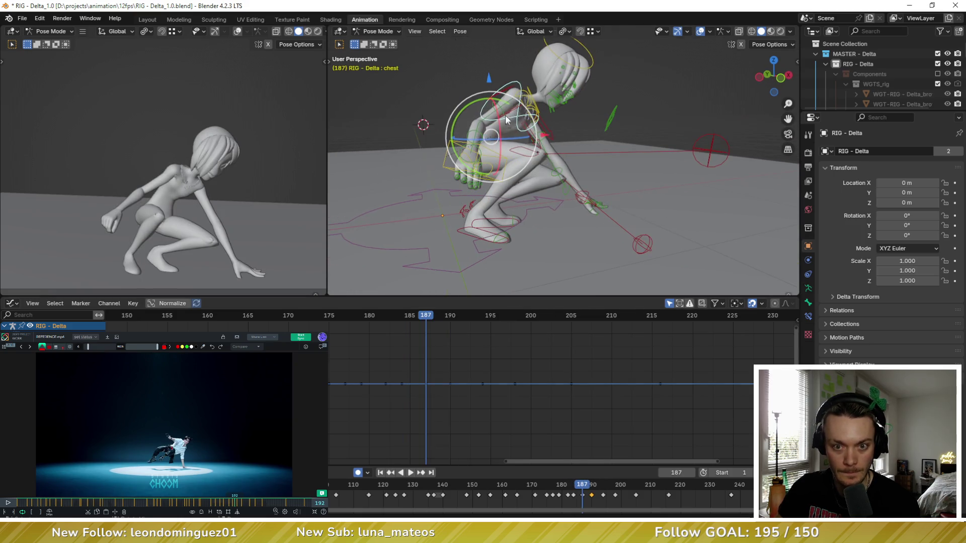
pyautogui.click(500, 102)
pyautogui.press('Right')
pyautogui.press('Right')
pyautogui.press('Right')
pyautogui.press('r')
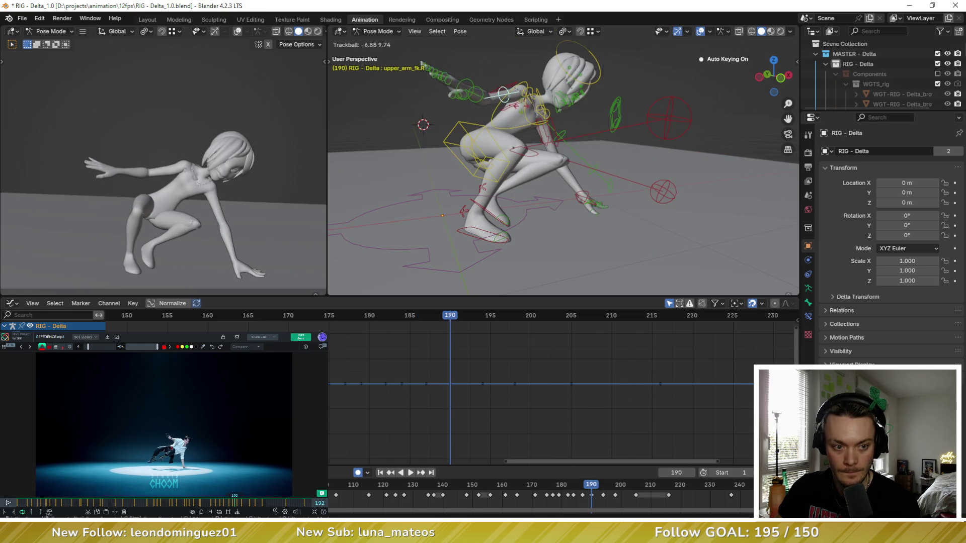
pyautogui.click(513, 117)
pyautogui.press('i')
# Check frame 194, then refine and re-key the right arm rotation at frame 190
pyautogui.press('Right')
pyautogui.press('Right')
pyautogui.press('Right')
pyautogui.press('Right')
pyautogui.press('Left')
pyautogui.press('Left')
pyautogui.press('Left')
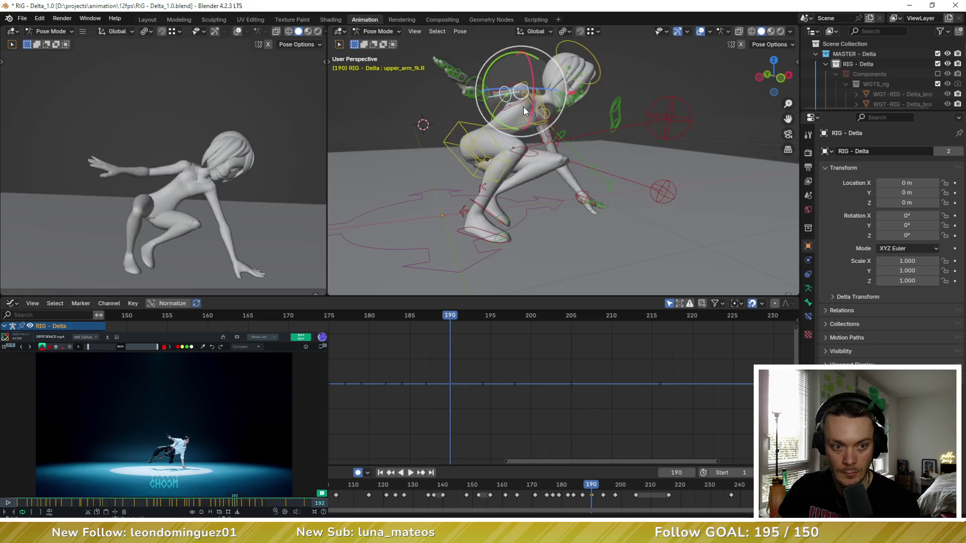
pyautogui.press('r')
pyautogui.click(517, 105)
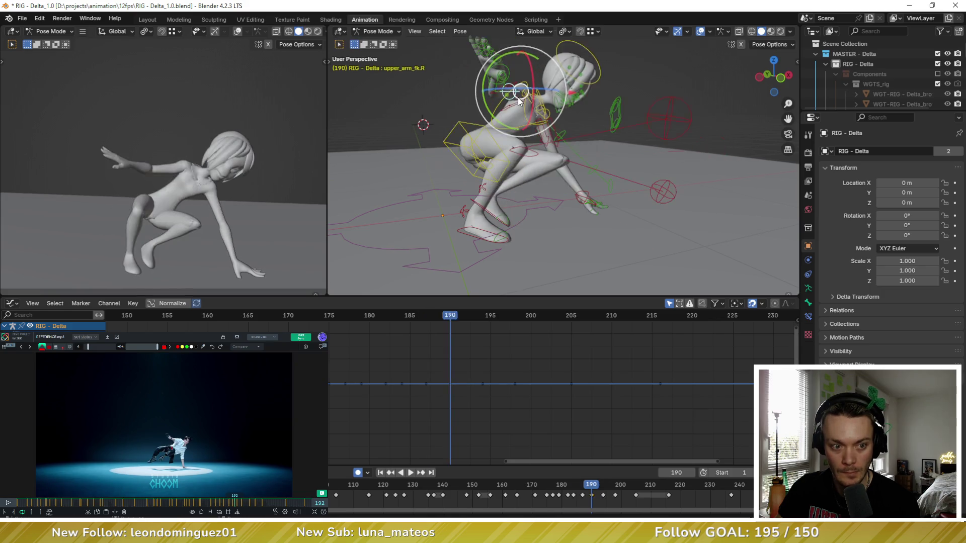
pyautogui.press('i')
pyautogui.press('Right')
pyautogui.press('Right')
pyautogui.press('Right')
# Rotate and key the right arm at frame 198, comparing with frames 190 and 194
pyautogui.press('Right')
pyautogui.press('Right')
pyautogui.press('Right')
pyautogui.press('Left')
pyautogui.press('Left')
pyautogui.press('Left')
pyautogui.press('Right')
pyautogui.press('Right')
pyautogui.press('Right')
pyautogui.press('r')
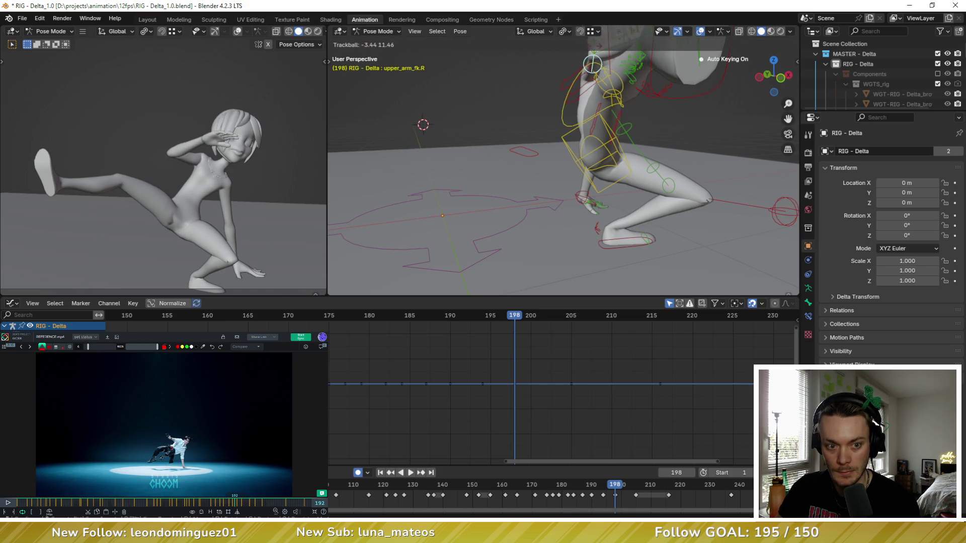
pyautogui.click(603, 50)
pyautogui.press('i')
pyautogui.press('Left')
pyautogui.press('Left')
pyautogui.press('Left')
# Bring the right arm across her face at frame 198, key it, and advance the reference to match
pyautogui.moveTo(591, 90); pyautogui.dragTo(551, 91, button='middle')
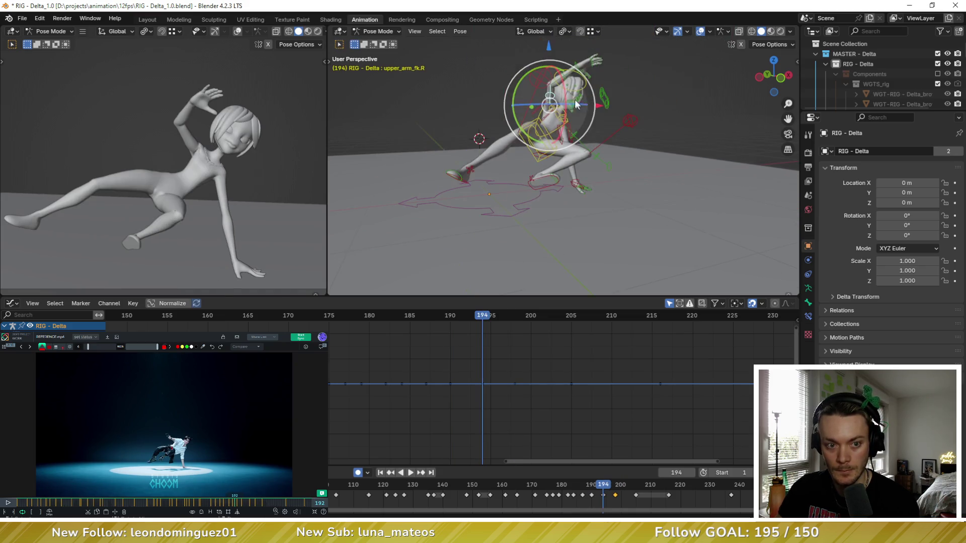
pyautogui.press('Right')
pyautogui.press('Right')
pyautogui.press('Right')
pyautogui.press('r')
pyautogui.click(620, 96)
pyautogui.press('i')
pyautogui.press('Left')
pyautogui.press('Left')
pyautogui.press('Left')
pyautogui.press('Right')
pyautogui.press('Right')
pyautogui.press('Right')
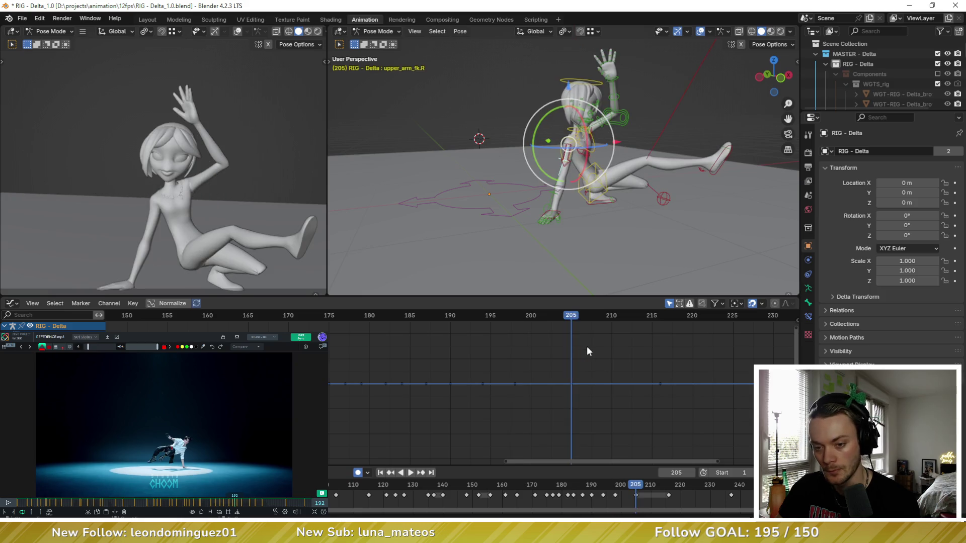
pyautogui.press('Down')
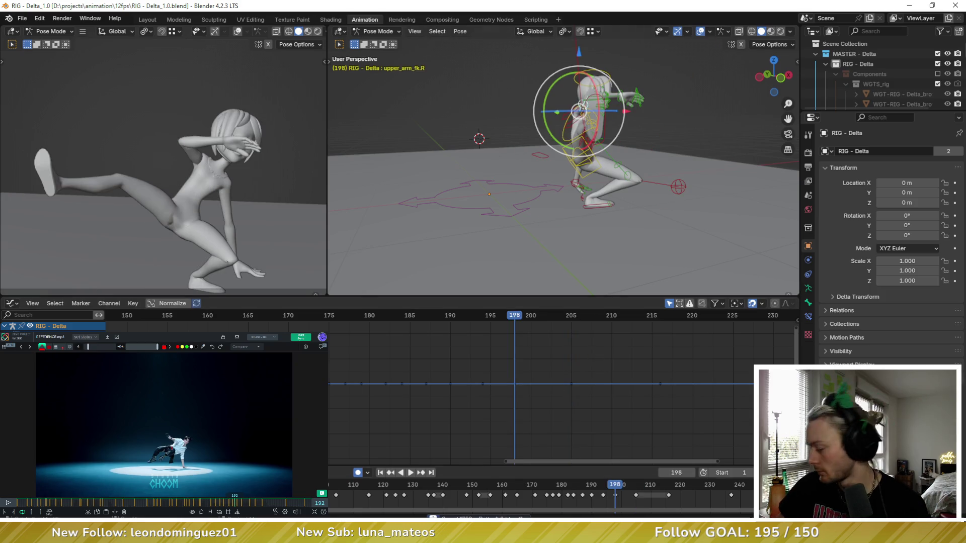
pyautogui.moveTo(235, 504); pyautogui.dragTo(242, 507)
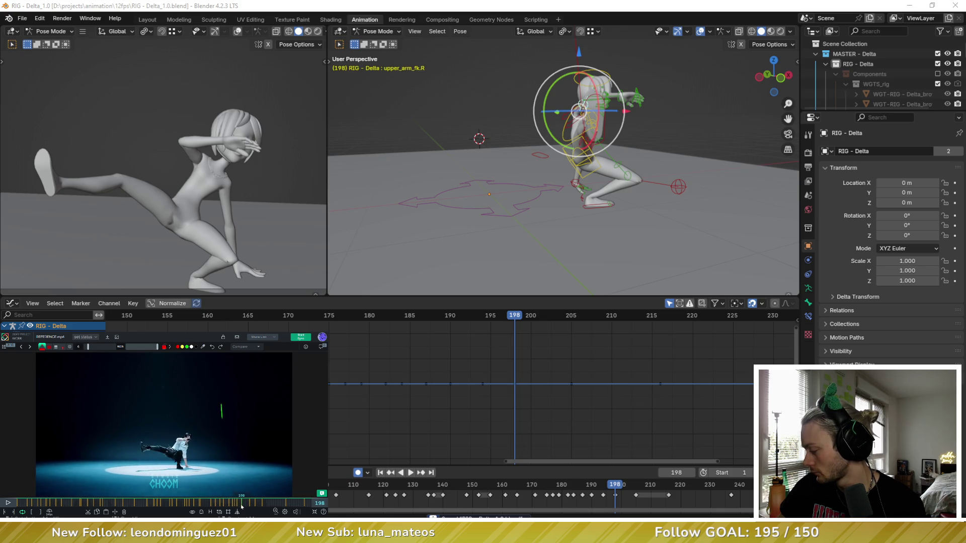
pyautogui.press('Right')
pyautogui.press('Right')
pyautogui.press('Right')
pyautogui.press('Right')
pyautogui.press('Right')
pyautogui.press('Right')
# Blend all of Delta's frame 201 controls toward the neighbouring keys and compare against frame 198
pyautogui.press('a')
pyautogui.hotkey('shift', 'e')
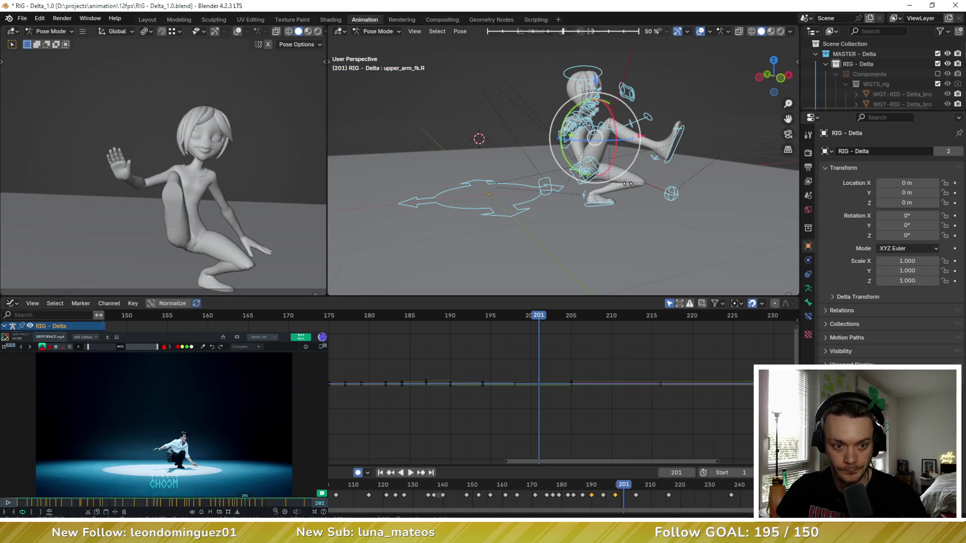
pyautogui.click(598, 184)
pyautogui.click(594, 204)
pyautogui.press('Left')
pyautogui.press('Left')
pyautogui.press('Left')
pyautogui.press('Up')
pyautogui.press('Up')
pyautogui.press('Down')
pyautogui.press('Down')
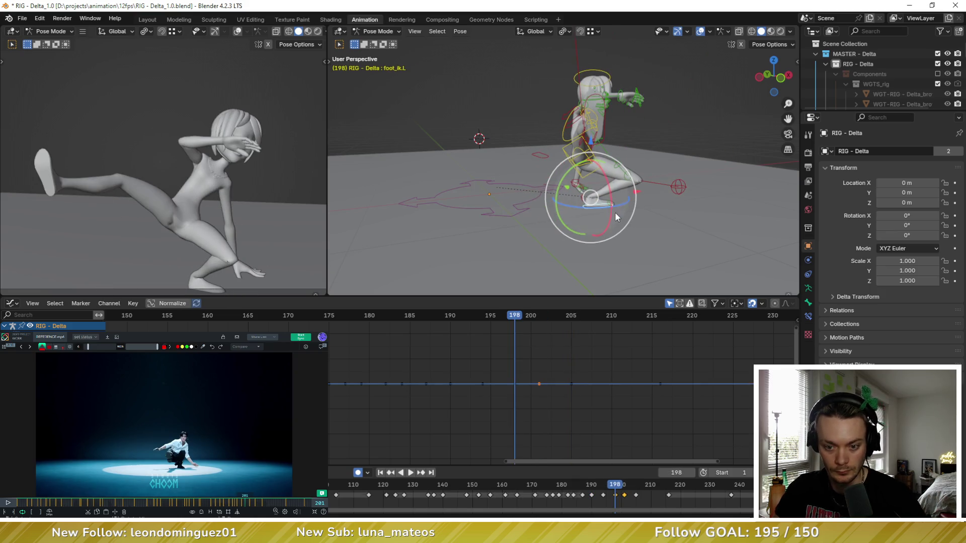
pyautogui.press('Up')
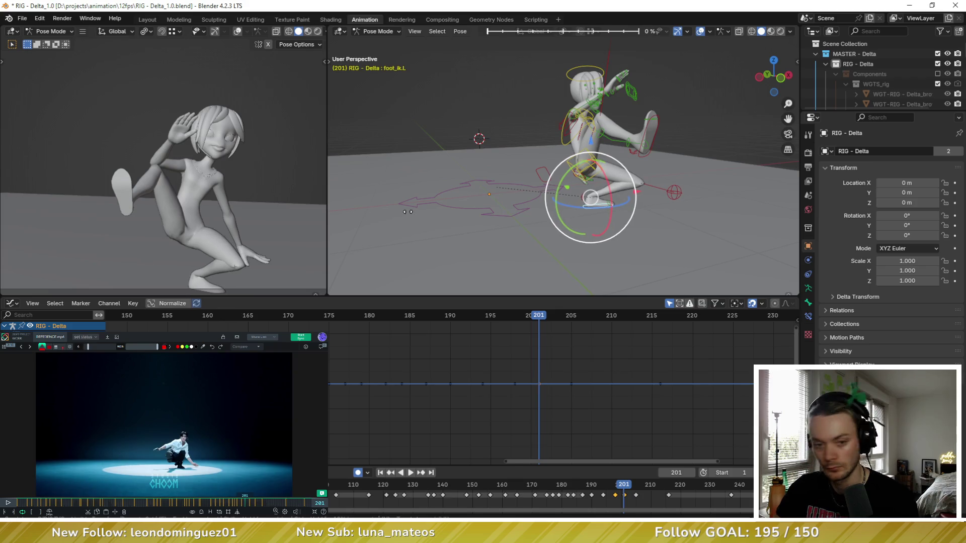
pyautogui.press('Down')
pyautogui.press('Up')
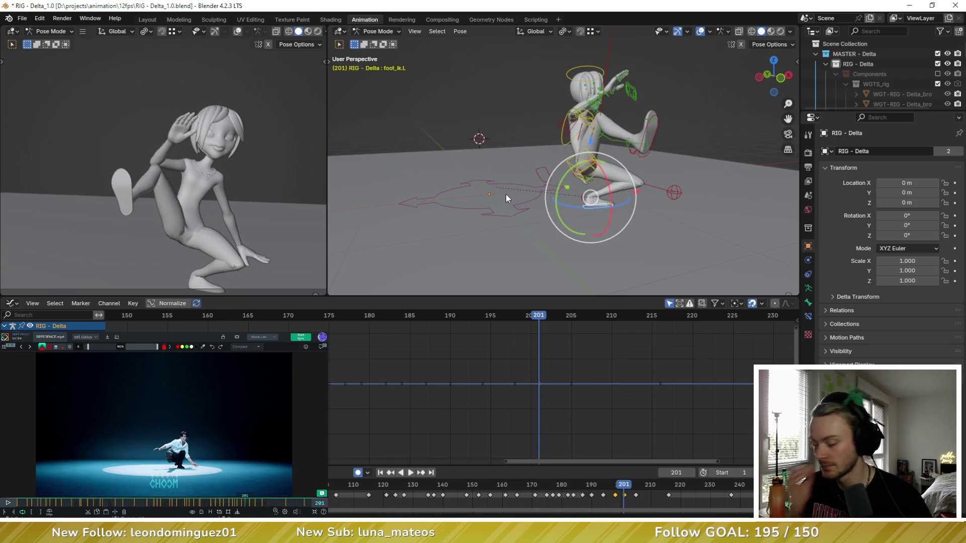
# Trackball-rotate and nudge hand_ik.L so the left hand turns along the floor
pyautogui.click(630, 193)
pyautogui.press('KP_Decimal')
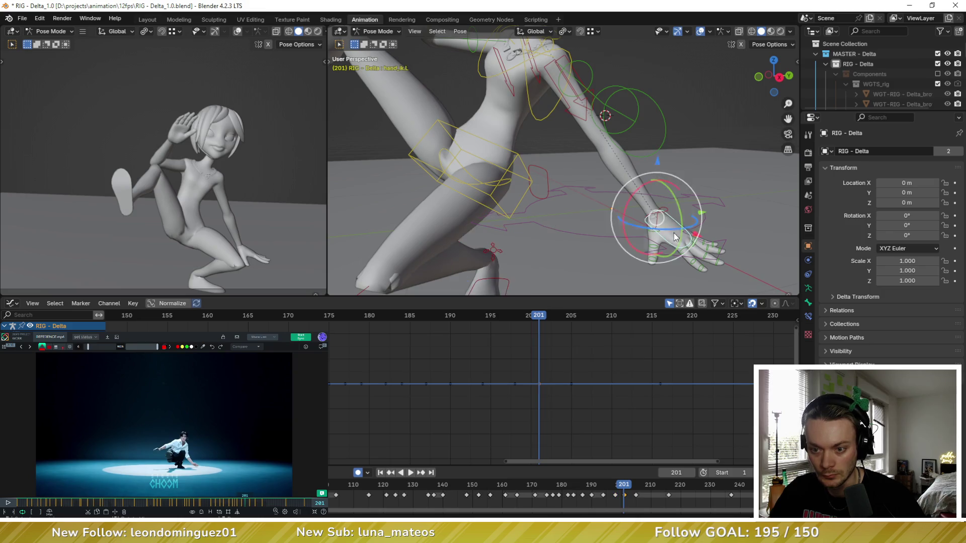
pyautogui.moveTo(675, 237); pyautogui.dragTo(651, 165)
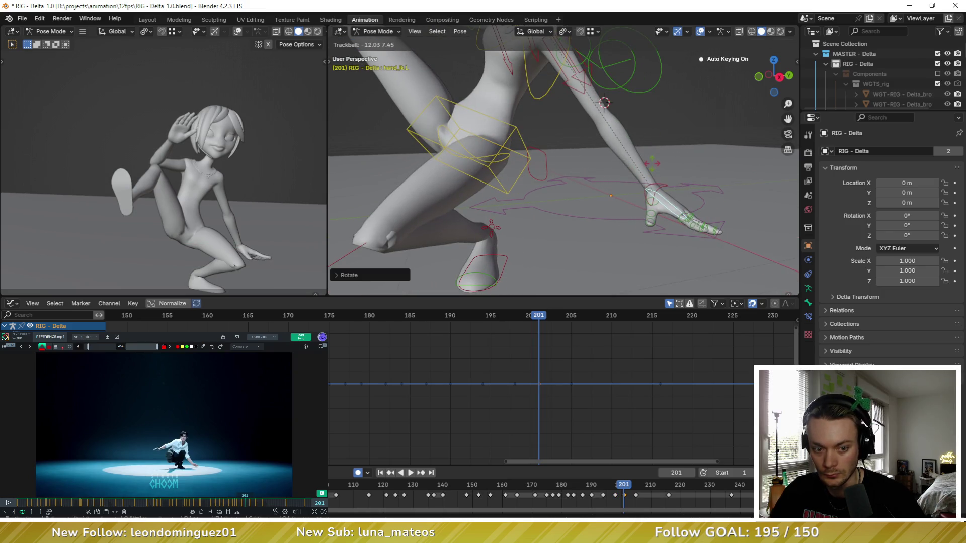
pyautogui.click(675, 177)
pyautogui.press('g')
pyautogui.click(536, 31)
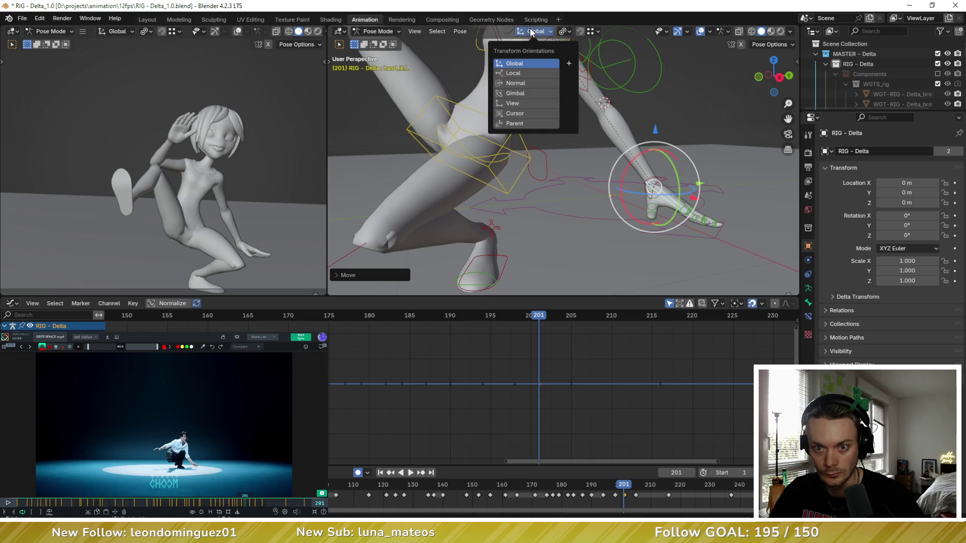
# Switch Transform Orientation to Local and rotate hand_ik.L around its own axes toward the floor
pyautogui.click(522, 70)
pyautogui.moveTo(645, 153); pyautogui.dragTo(658, 174)
pyautogui.moveTo(658, 174); pyautogui.dragTo(634, 164, button='middle')
pyautogui.press('r')
pyautogui.press('x')
pyautogui.press('Escape')
pyautogui.press('g')
pyautogui.click(639, 156)
pyautogui.press('r')
pyautogui.press('r')
pyautogui.click(639, 157)
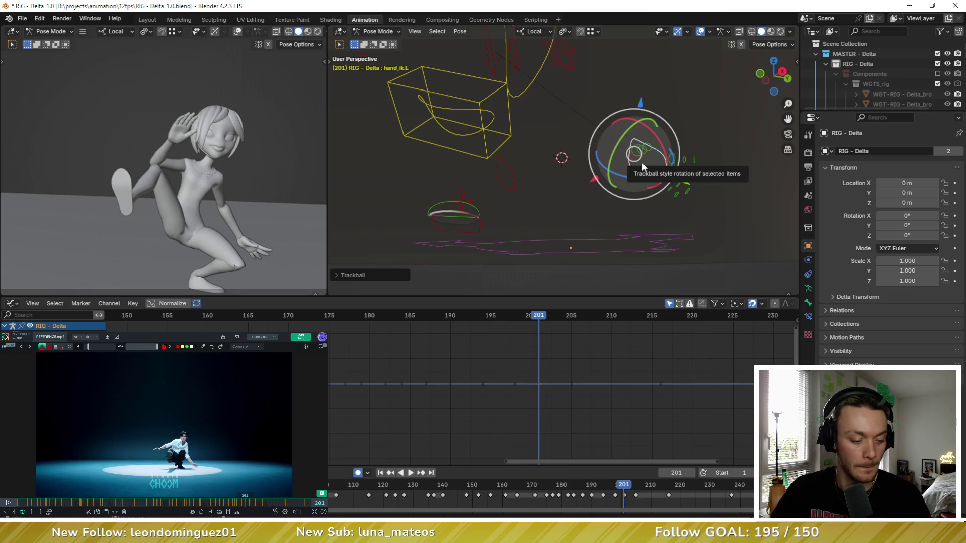
pyautogui.moveTo(642, 163)
pyautogui.mouseDown(button='middle')
pyautogui.moveTo(632, 172)
pyautogui.moveTo(723, 239)
pyautogui.moveTo(707, 160)
pyautogui.mouseUp(button='middle')
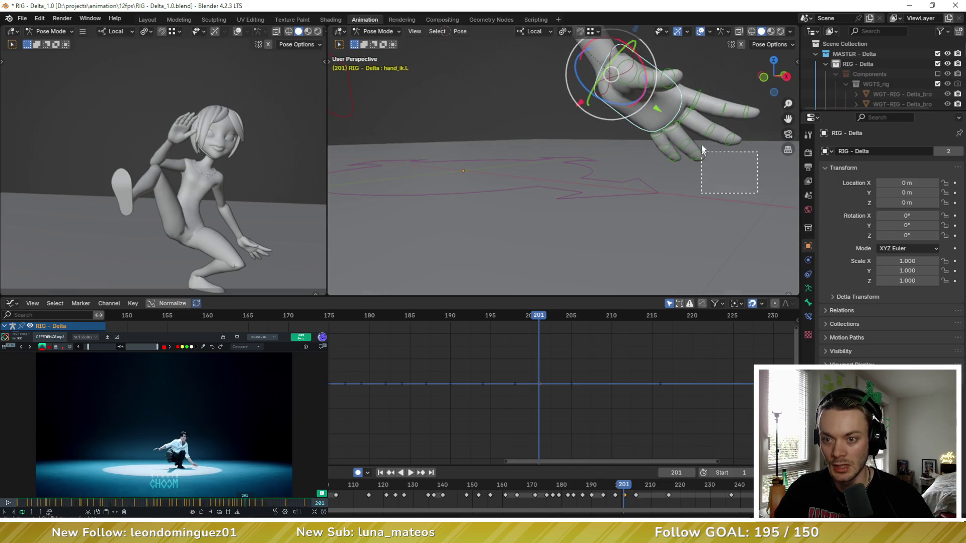
pyautogui.hotkey('ctrl', 'z')
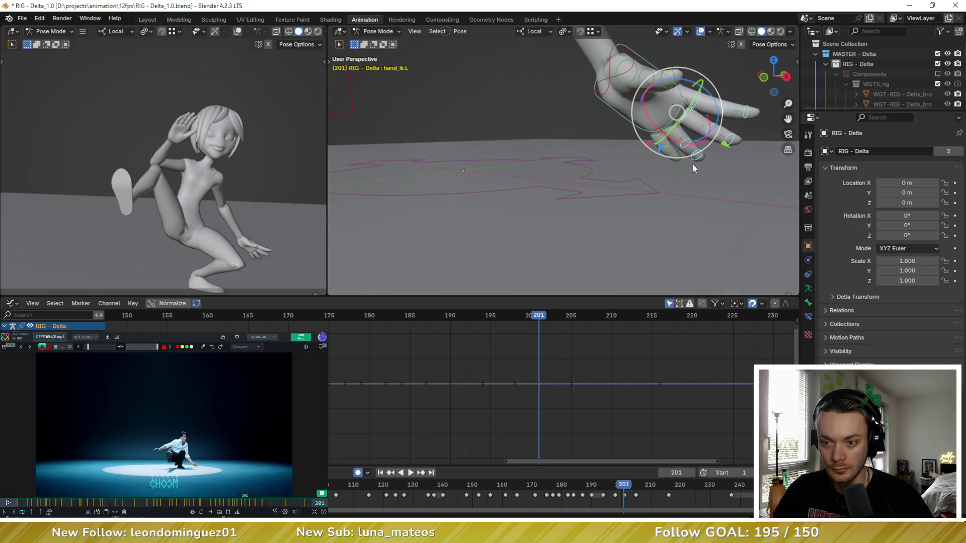
# Rotate the first left pinky bone on X to curl the finger against the floor
pyautogui.moveTo(692, 167); pyautogui.dragTo(653, 122, button='middle')
pyautogui.click(652, 119)
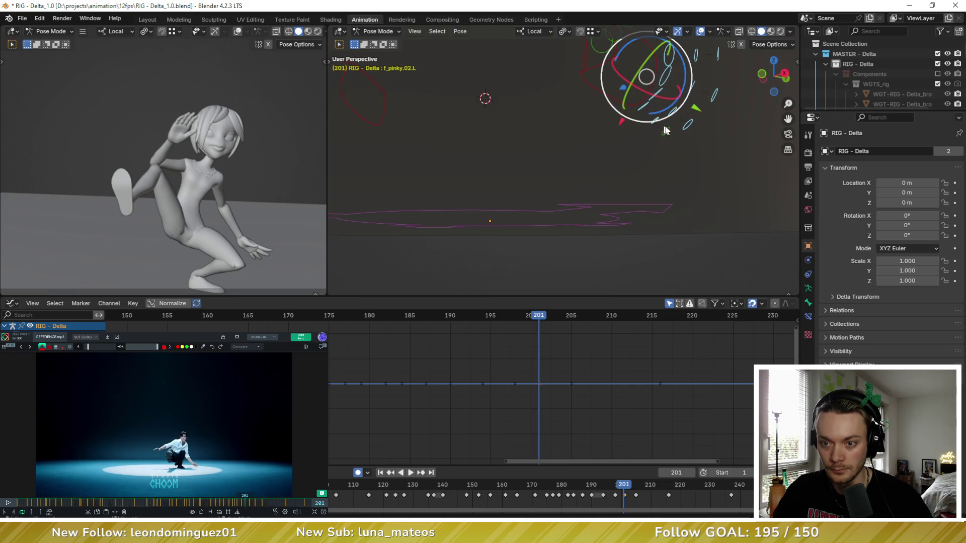
pyautogui.click(462, 31)
pyautogui.click(461, 31)
pyautogui.press('Escape')
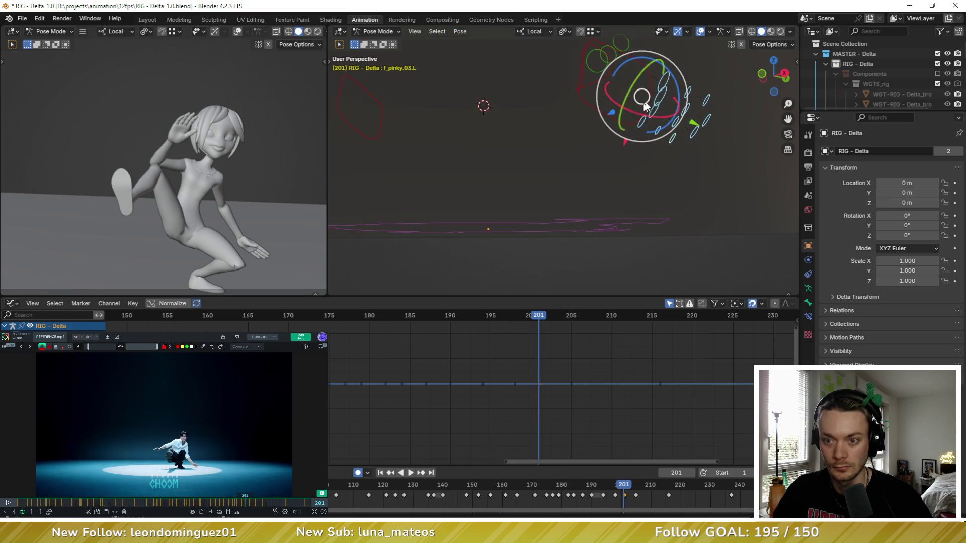
pyautogui.press('r')
pyautogui.press('x')
pyautogui.click(646, 119)
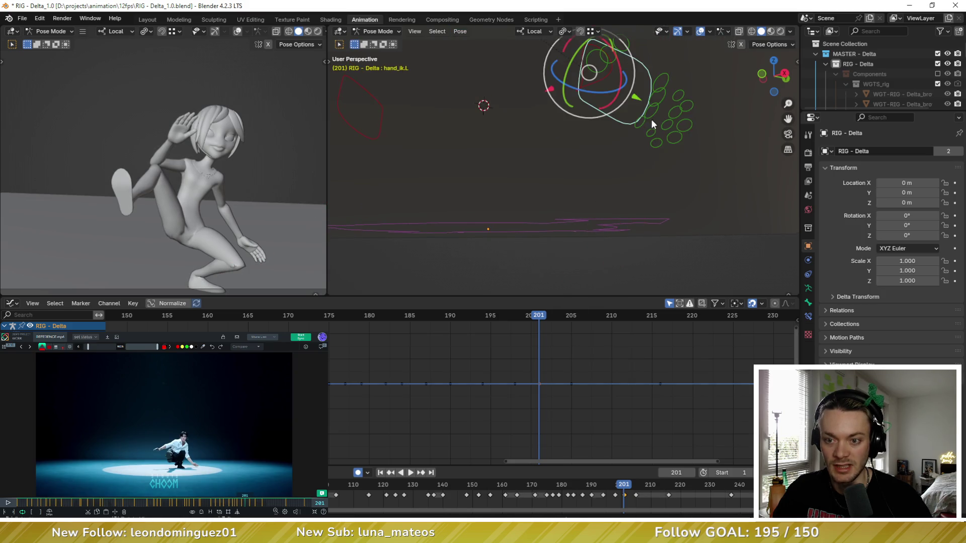
# Reposition and rotate the left hand, then rotate the first thumb bone to lie flat
pyautogui.moveTo(646, 119)
pyautogui.mouseDown(button='middle')
pyautogui.moveTo(665, 111)
pyautogui.moveTo(582, 129)
pyautogui.mouseUp(button='middle')
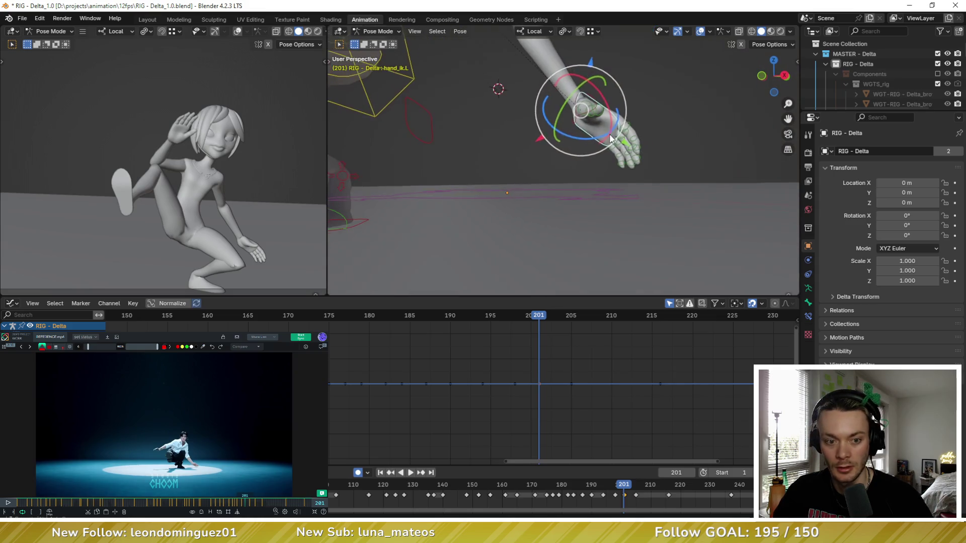
pyautogui.press('g')
pyautogui.click(582, 128)
pyautogui.press('r')
pyautogui.press('r')
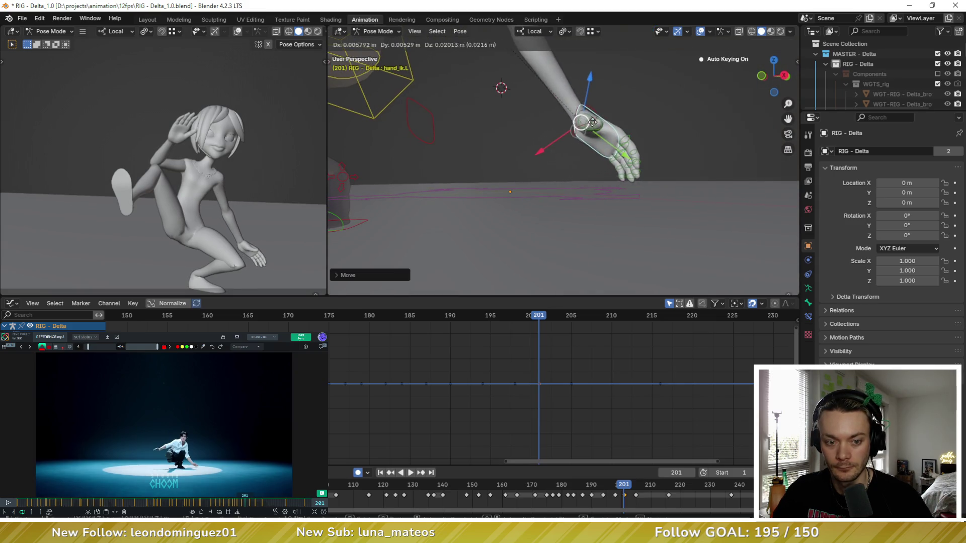
pyautogui.click(616, 133)
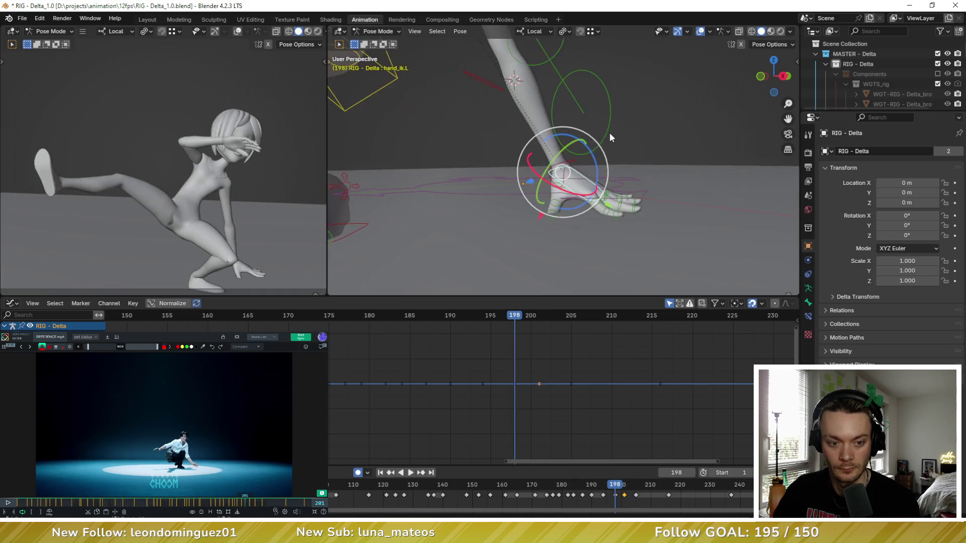
pyautogui.click(608, 133)
pyautogui.click(603, 129)
pyautogui.moveTo(605, 131); pyautogui.dragTo(563, 119, button='middle')
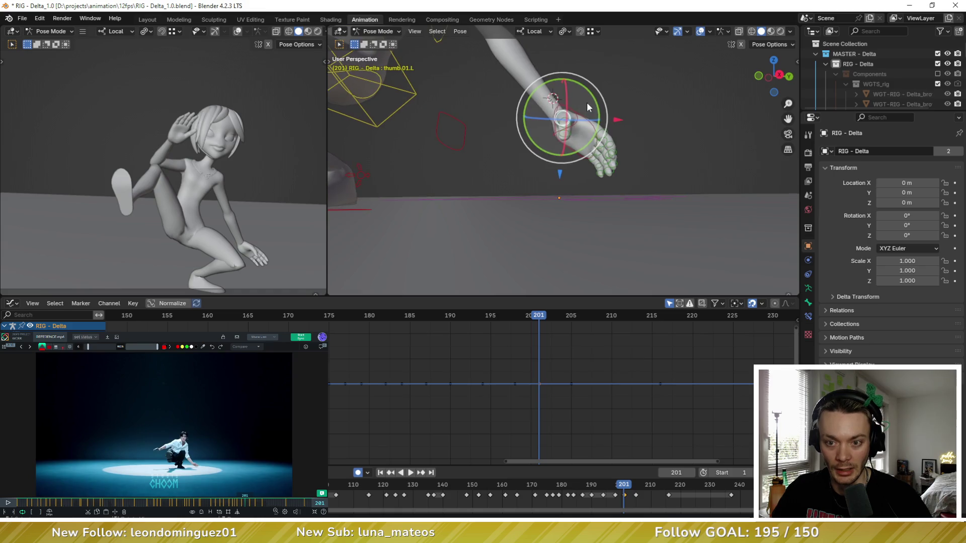
pyautogui.press('r')
pyautogui.press('r')
pyautogui.click(586, 117)
# Compare the hand pose across frames 198 and 201 and tilt the left hand down toward the floor
pyautogui.hotkey('ctrl', 'z')
pyautogui.hotkey('ctrl', 'shift', 'z')
pyautogui.hotkey('ctrl', 'z')
pyautogui.hotkey('ctrl', 'z')
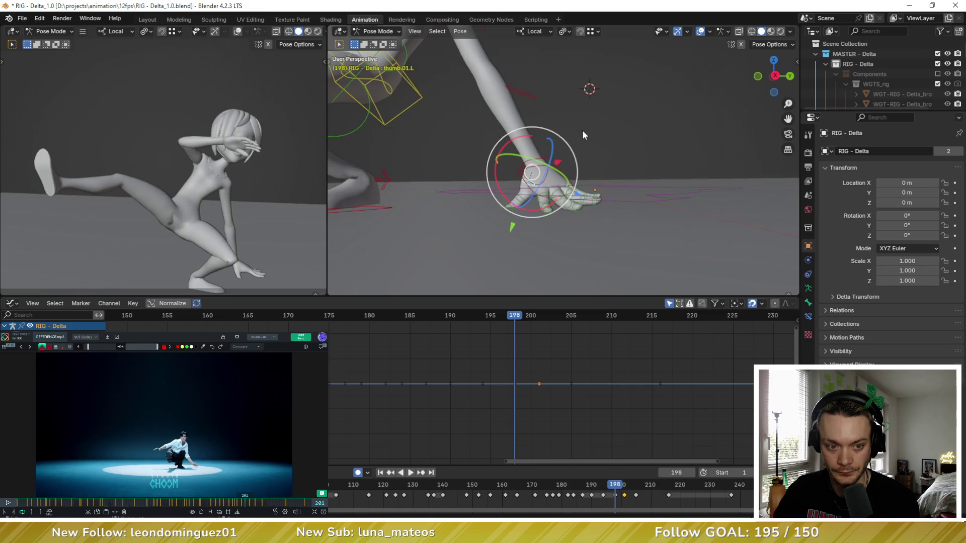
pyautogui.hotkey('ctrl', 'shift', 'z')
pyautogui.hotkey('ctrl', 'shift', 'z')
pyautogui.click(553, 132)
pyautogui.click(559, 131)
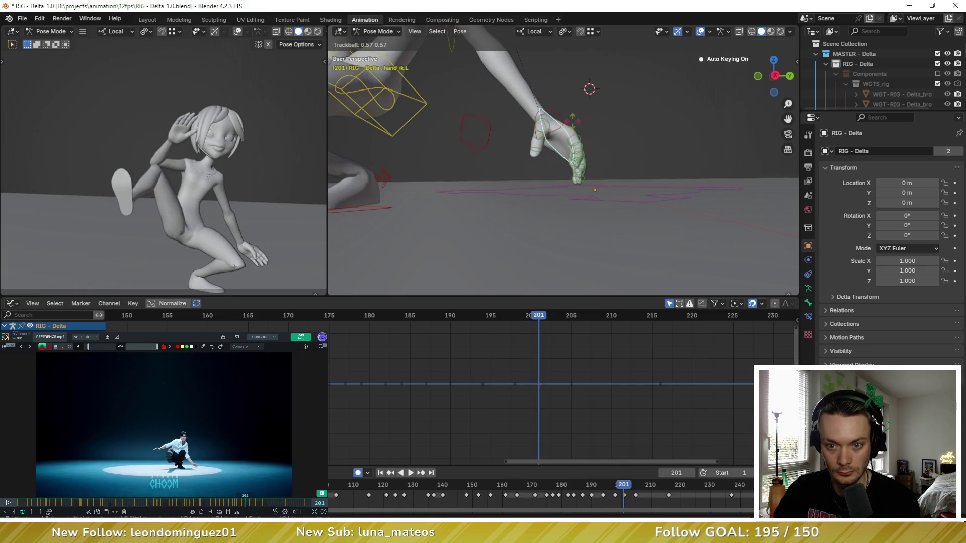
pyautogui.moveTo(561, 132); pyautogui.dragTo(571, 136)
pyautogui.hotkey('ctrl', 'z')
pyautogui.hotkey('ctrl', 'z')
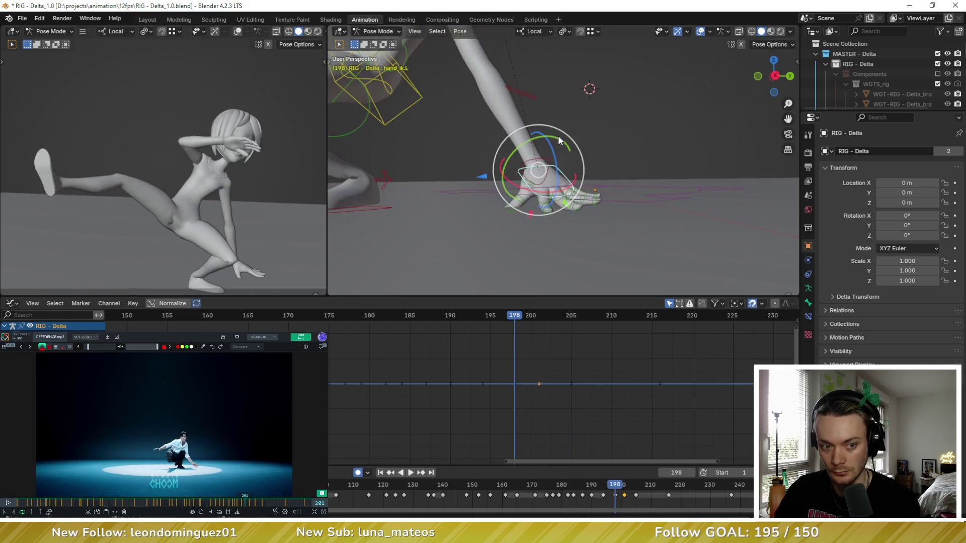
pyautogui.hotkey('ctrl', 'shift', 'z')
pyautogui.hotkey('ctrl', 'shift', 'z')
pyautogui.scroll(-4, 542, 151)
# Try moving the foot on local Z, undo it, and step through the keyframes against the reference video
pyautogui.moveTo(537, 179)
pyautogui.mouseDown(button='middle')
pyautogui.moveTo(445, 221)
pyautogui.moveTo(453, 219)
pyautogui.mouseUp(button='middle')
pyautogui.click(463, 214)
pyautogui.press('g')
pyautogui.press('z')
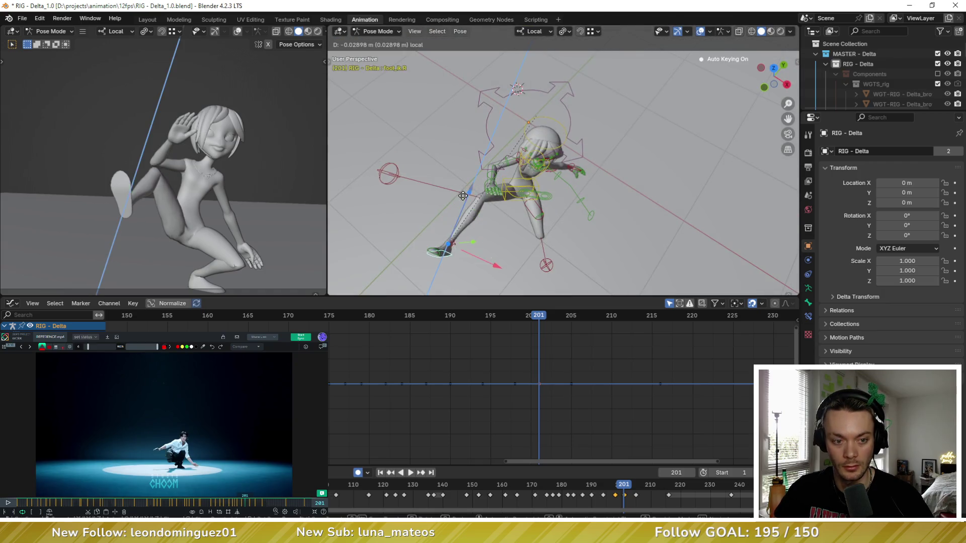
pyautogui.click(458, 213)
pyautogui.hotkey('ctrl', 'z')
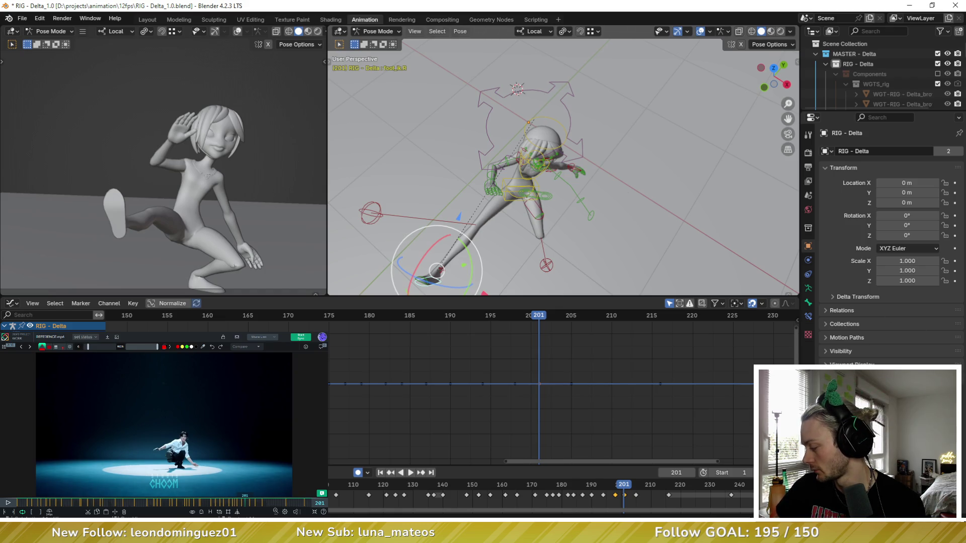
pyautogui.moveTo(243, 506); pyautogui.dragTo(242, 506)
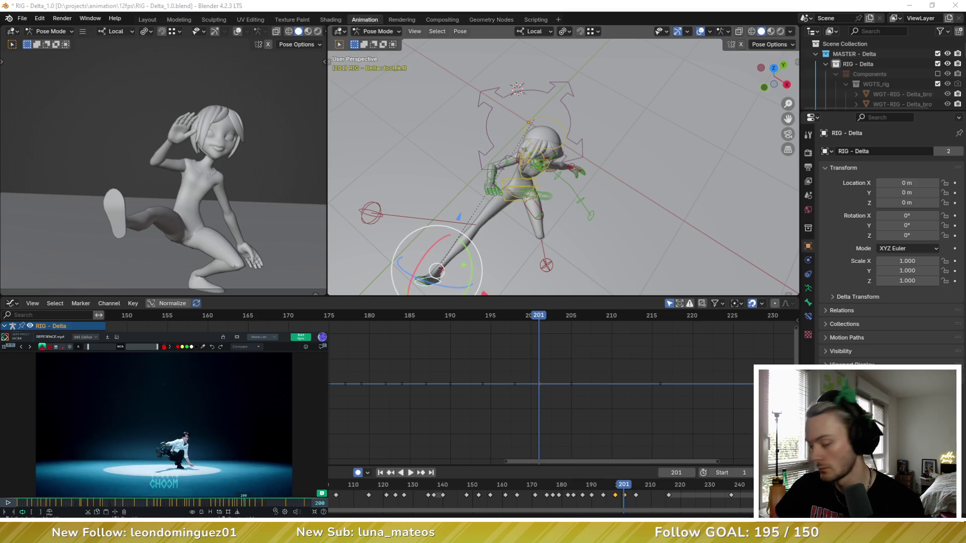
pyautogui.press('Down')
pyautogui.press('Down')
pyautogui.press('Down')
pyautogui.press('Up')
pyautogui.press('Up')
pyautogui.press('Right')
pyautogui.press('Right')
pyautogui.press('Right')
pyautogui.press('Down')
pyautogui.press('Down')
pyautogui.press('Up')
pyautogui.press('Up')
# Move foot_ik.R into its frame 201 crouch position and play back the floor sequence to check it
pyautogui.moveTo(445, 238); pyautogui.dragTo(548, 181, button='middle')
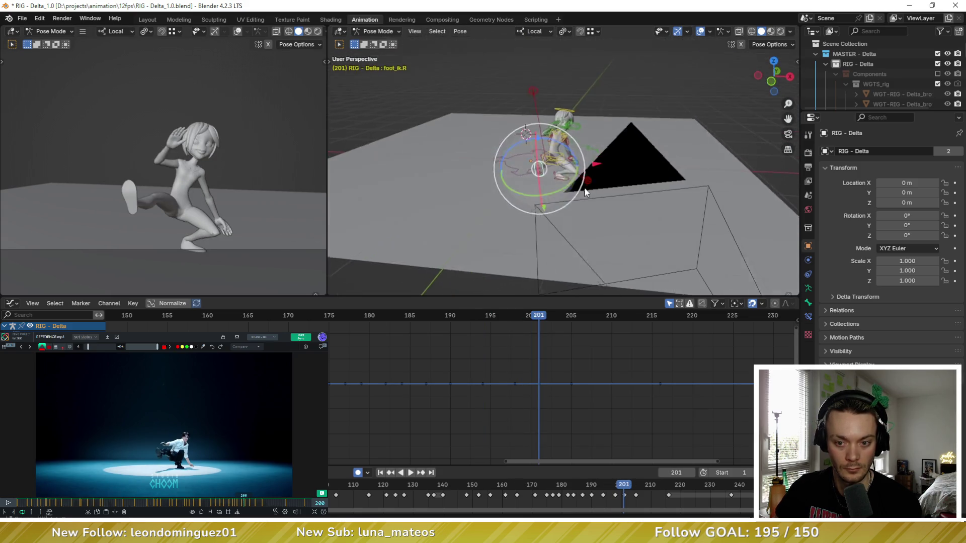
pyautogui.press('g')
pyautogui.click(554, 172)
pyautogui.press('Down')
pyautogui.press('Down')
pyautogui.press('Down')
pyautogui.press('Up')
pyautogui.press('Up')
pyautogui.press('Up')
pyautogui.press('space')
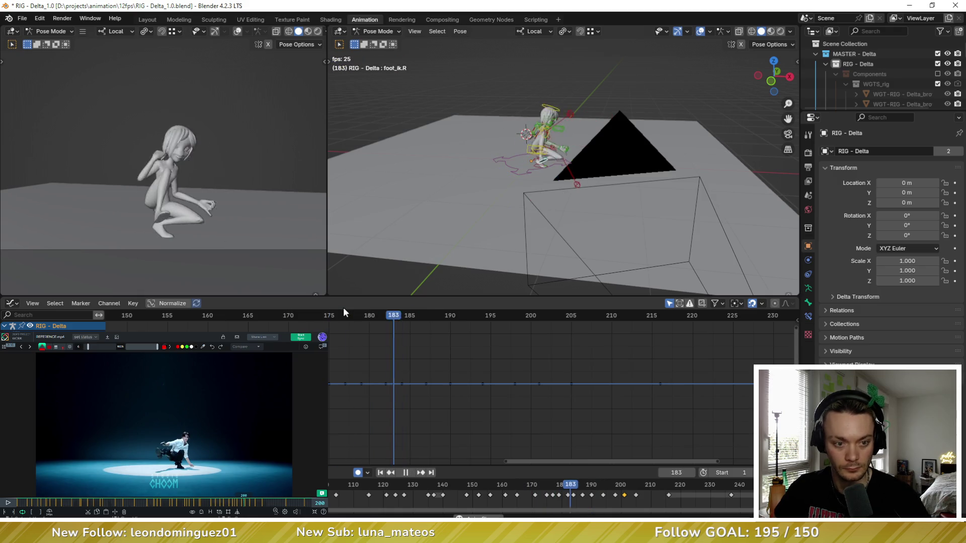
pyautogui.press('space')
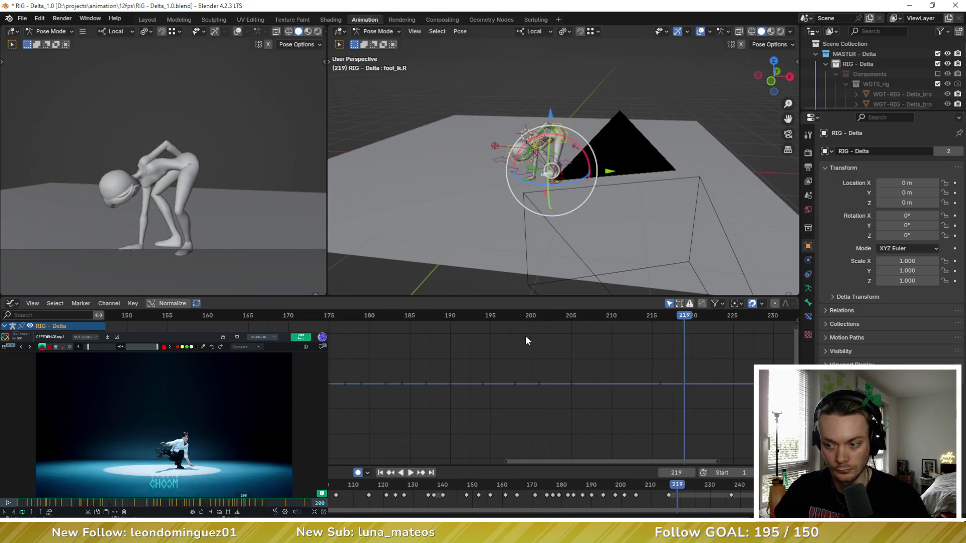
pyautogui.press('Down')
pyautogui.press('Down')
pyautogui.press('Down')
pyautogui.press('Up')
pyautogui.press('Up')
pyautogui.press('Down')
pyautogui.press('Up')
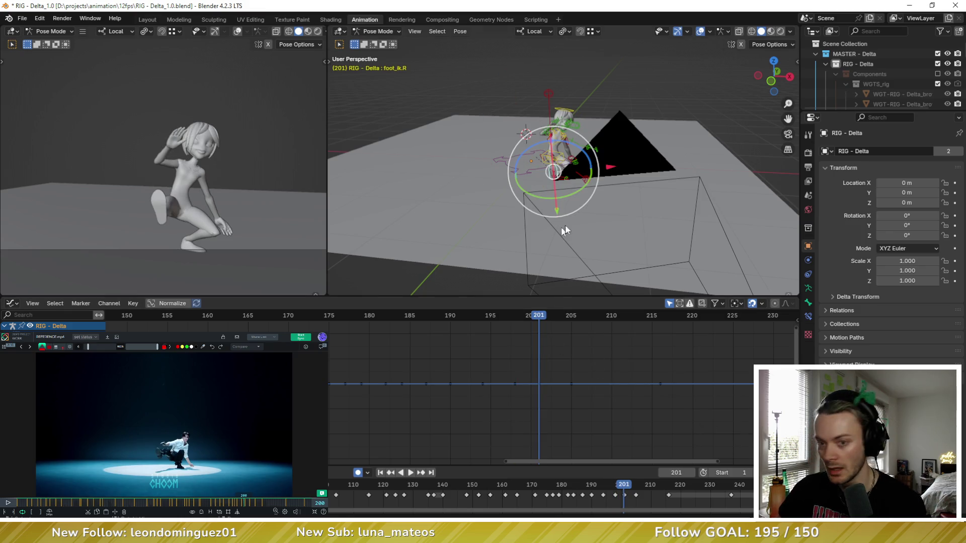
# Trackball-rotate Delta's chest at frame 201, toggling see-through display to check it
pyautogui.moveTo(562, 227); pyautogui.dragTo(600, 235, button='middle')
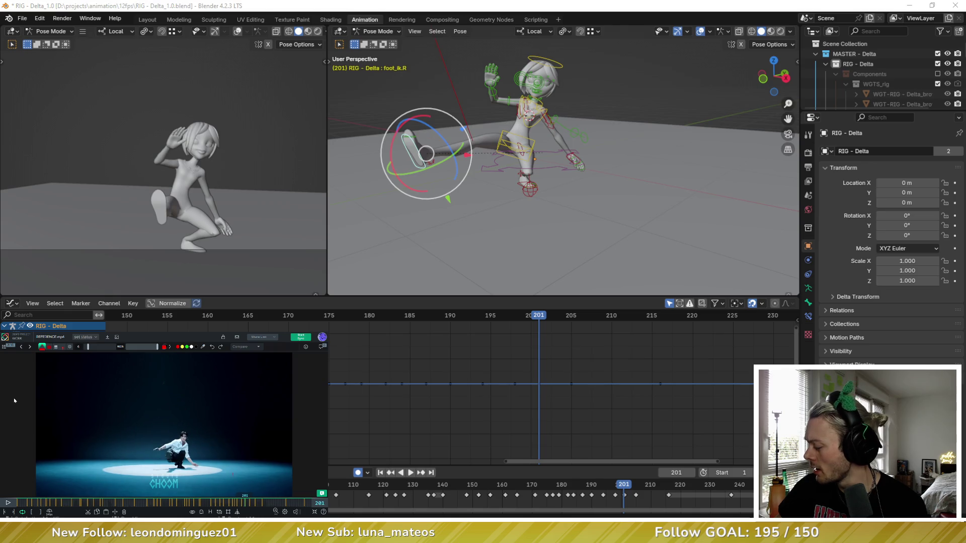
pyautogui.moveTo(595, 273); pyautogui.dragTo(507, 107, button='middle')
pyautogui.click(507, 113)
pyautogui.press('r')
pyautogui.press('r')
pyautogui.click(528, 99)
pyautogui.hotkey('alt', 'z')
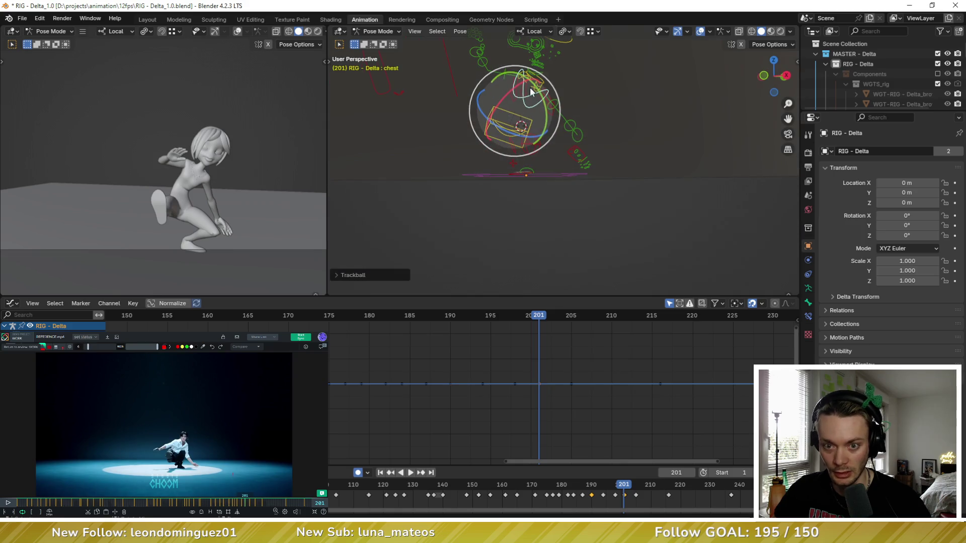
pyautogui.press('r')
pyautogui.click(504, 134)
pyautogui.hotkey('alt', 'z')
pyautogui.hotkey('alt', 'z')
pyautogui.moveTo(504, 135); pyautogui.dragTo(495, 157, button='middle')
pyautogui.hotkey('alt', 'z')
pyautogui.hotkey('alt', 'z')
pyautogui.hotkey('alt', 'z')
# Bend the chest further and rotate the neck and head to follow the floor pose
pyautogui.click(470, 150)
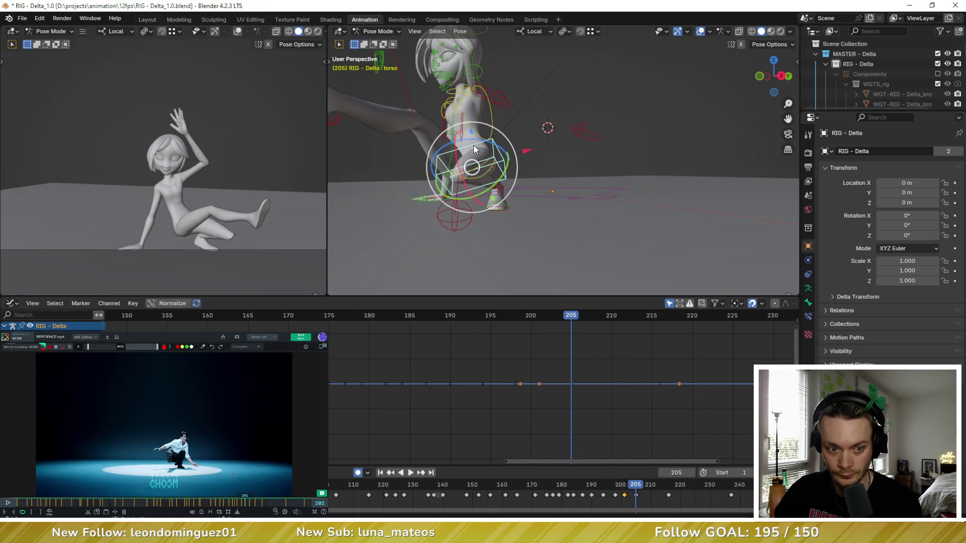
pyautogui.moveTo(469, 150); pyautogui.dragTo(499, 120, button='middle')
pyautogui.click(499, 119)
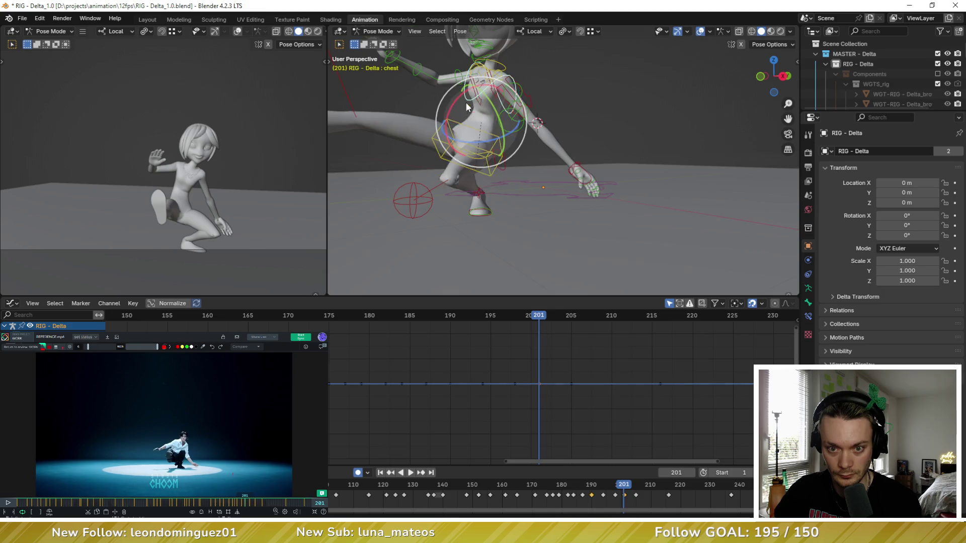
pyautogui.press('r')
pyautogui.press('r')
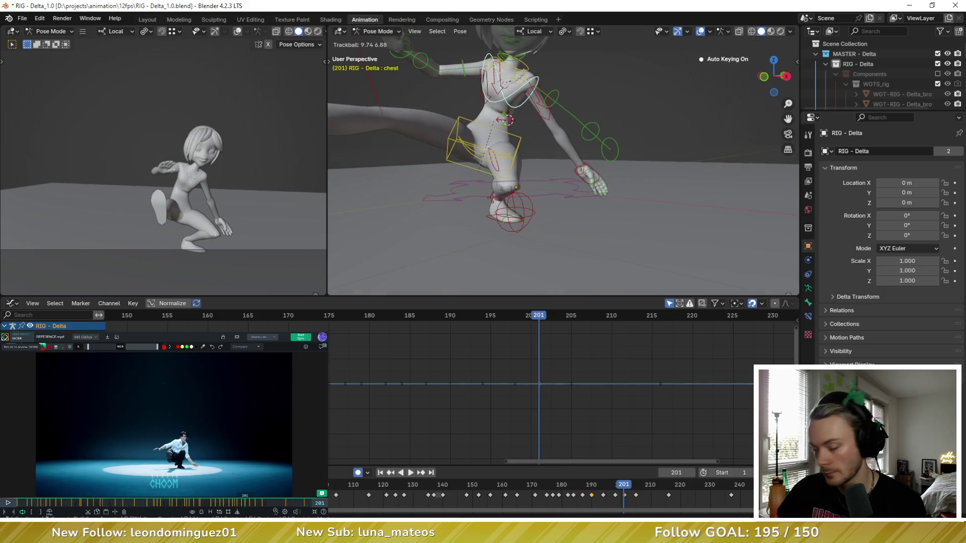
pyautogui.click(506, 95)
pyautogui.press('r')
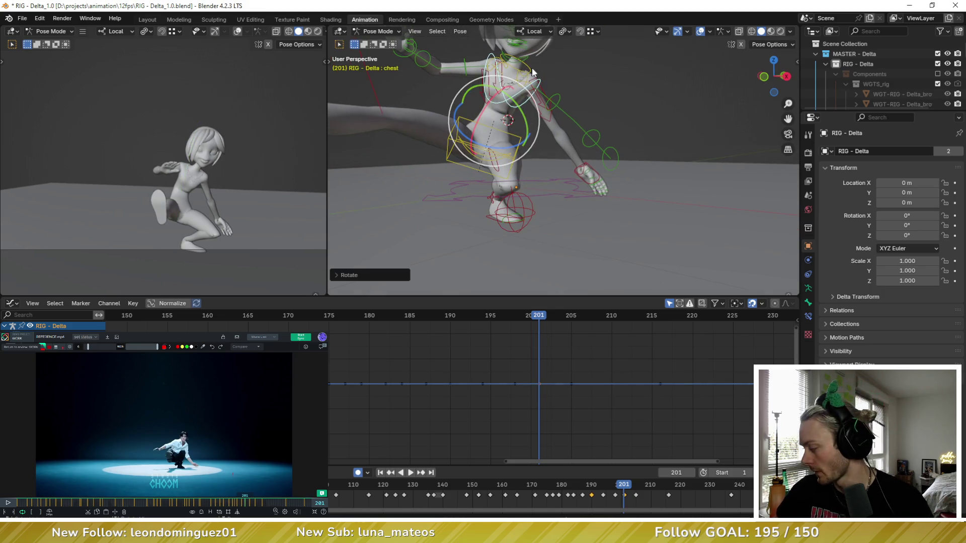
pyautogui.click(541, 123)
pyautogui.moveTo(541, 123)
pyautogui.mouseDown(button='middle')
pyautogui.moveTo(528, 118)
pyautogui.moveTo(541, 120)
pyautogui.mouseUp(button='middle')
pyautogui.click(532, 116)
pyautogui.press('r')
pyautogui.press('r')
pyautogui.click(560, 98)
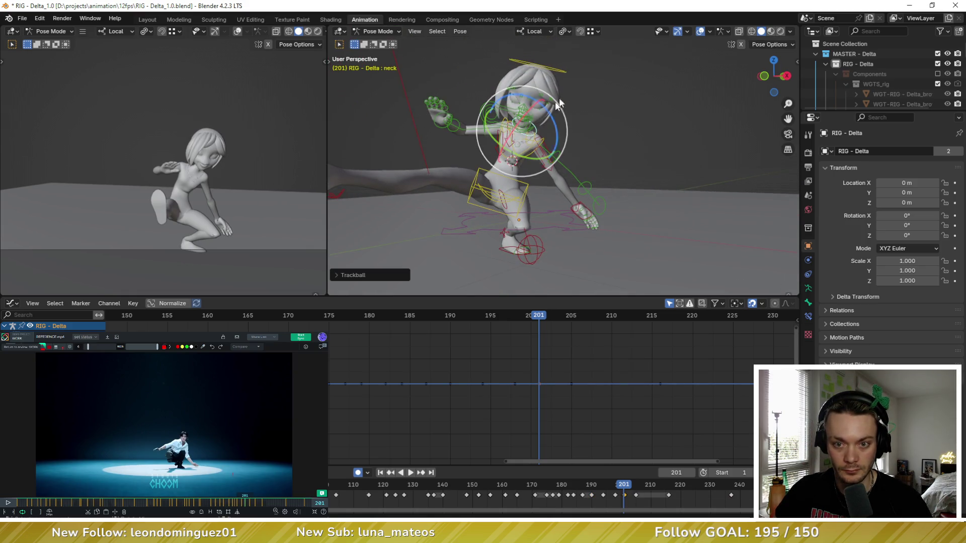
pyautogui.click(561, 67)
pyautogui.moveTo(561, 66); pyautogui.dragTo(551, 76, button='middle')
pyautogui.press('r')
pyautogui.press('r')
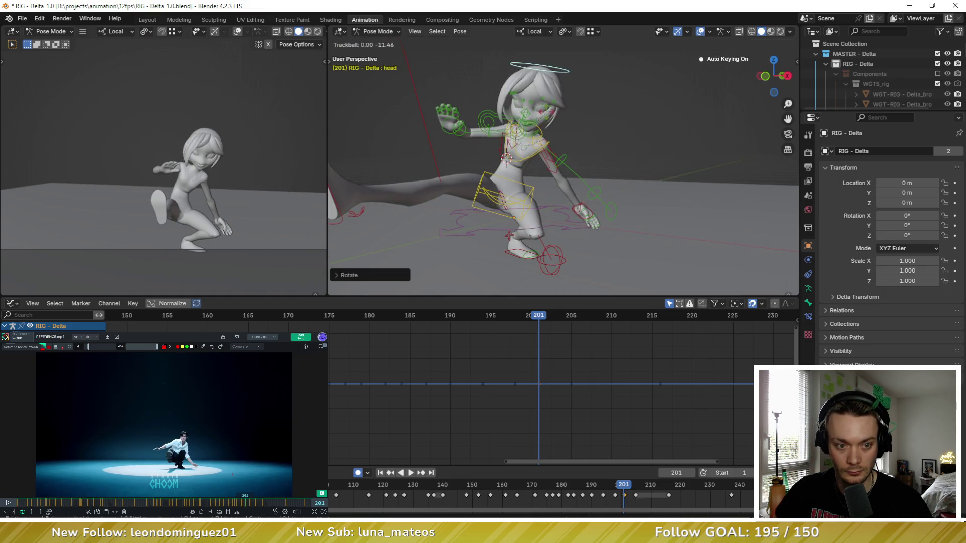
pyautogui.click(548, 101)
# Isolate the upper-body controls and flip between frames 201 and 205 to compare the pose
pyautogui.press('Right')
pyautogui.press('Right')
pyautogui.press('Right')
pyautogui.press('Right')
pyautogui.press('Left')
pyautogui.press('Left')
pyautogui.press('Left')
pyautogui.press('Left')
pyautogui.press('KP_Divide')
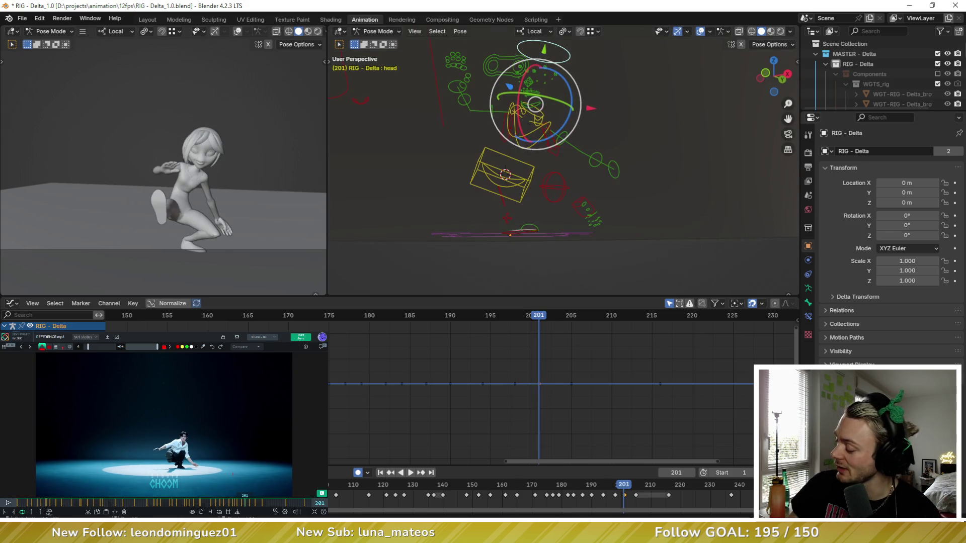
pyautogui.press('Left')
pyautogui.press('Left')
pyautogui.press('Left')
pyautogui.press('Right')
pyautogui.press('Right')
pyautogui.press('Right')
pyautogui.moveTo(517, 206); pyautogui.dragTo(533, 134, button='middle')
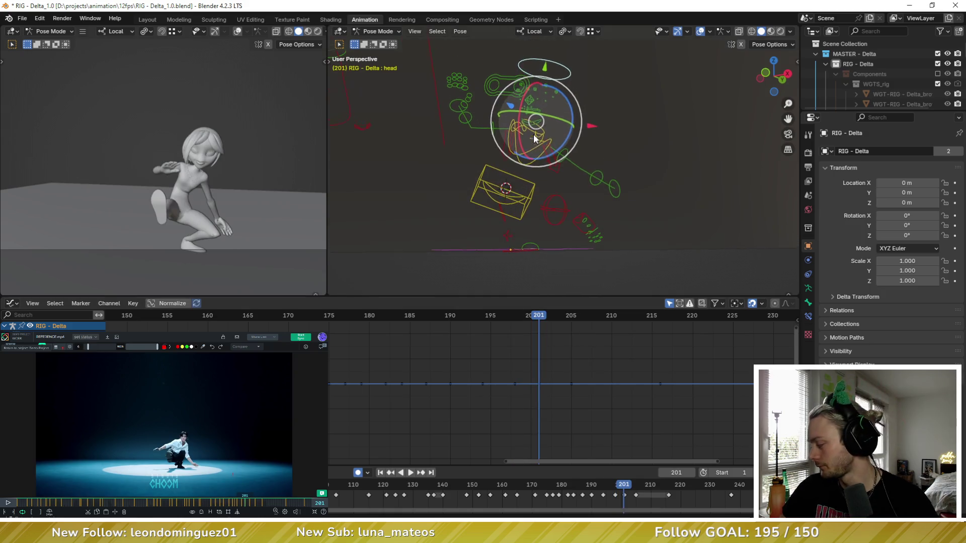
pyautogui.press('KP_Divide')
# Rotate upper_arm_fk.R on its local Z and shoulder.R on X so the right arm reaches outward
pyautogui.click(437, 150)
pyautogui.hotkey('shift', 'e')
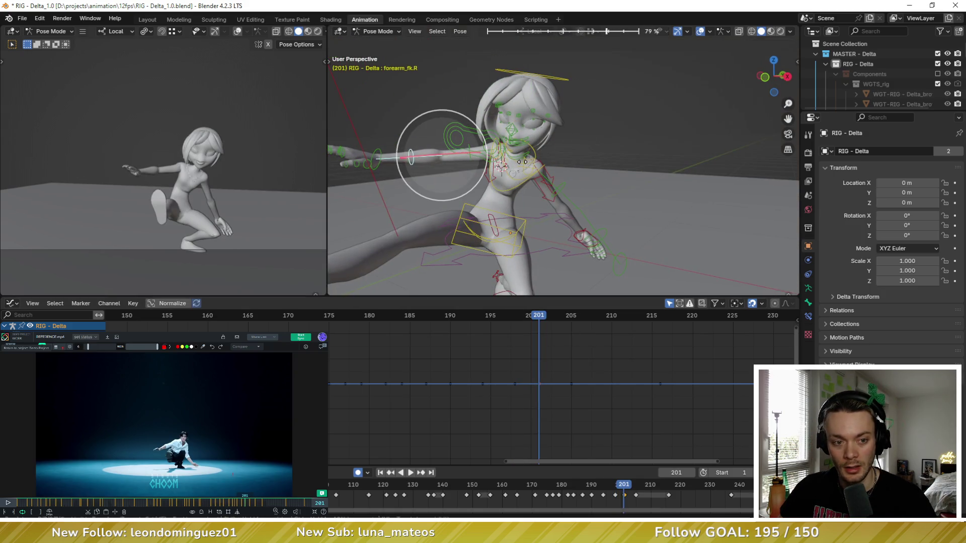
pyautogui.click(520, 161)
pyautogui.moveTo(520, 161)
pyautogui.mouseDown(button='middle')
pyautogui.moveTo(478, 137)
pyautogui.moveTo(505, 162)
pyautogui.moveTo(524, 122)
pyautogui.moveTo(596, 148)
pyautogui.mouseUp(button='middle')
pyautogui.click(478, 137)
pyautogui.press('r')
pyautogui.press('z')
pyautogui.press('z')
pyautogui.click(505, 162)
pyautogui.click(524, 123)
pyautogui.press('r')
pyautogui.press('x')
pyautogui.click(518, 102)
pyautogui.press('r')
pyautogui.press('r')
pyautogui.click(531, 141)
# Free-rotate the right upper arm, undo and redo to settle the change, and view the character frontally
pyautogui.click(596, 147)
pyautogui.press('r')
pyautogui.press('r')
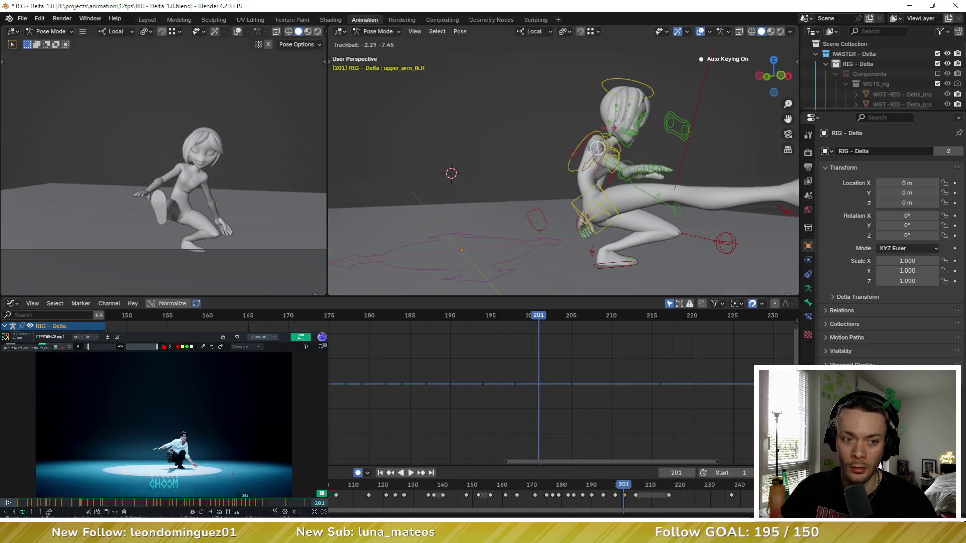
pyautogui.click(593, 147)
pyautogui.hotkey('ctrl', 'z')
pyautogui.hotkey('ctrl', 'shift', 'z')
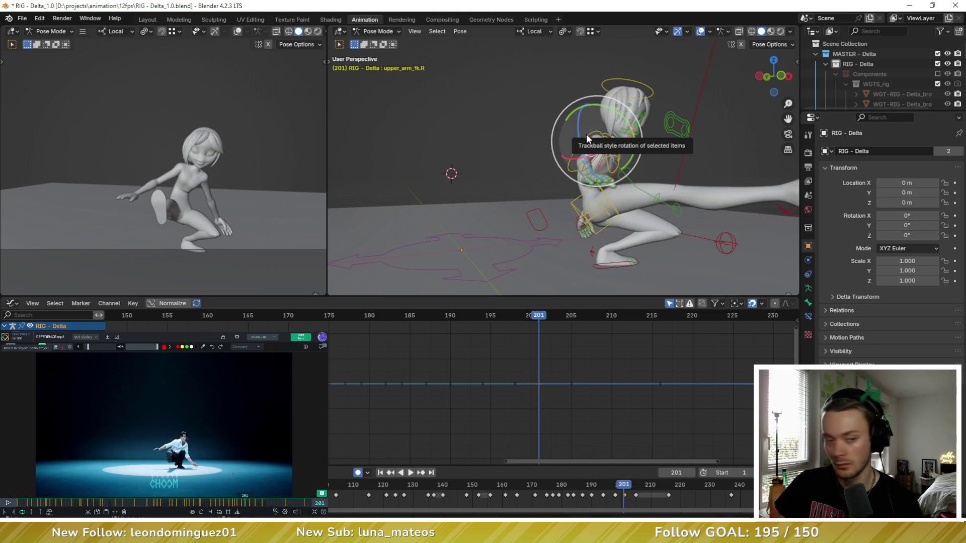
pyautogui.scroll(3, 587, 143)
pyautogui.moveTo(587, 144); pyautogui.dragTo(529, 151, button='middle')
pyautogui.scroll(4, 152, 160)
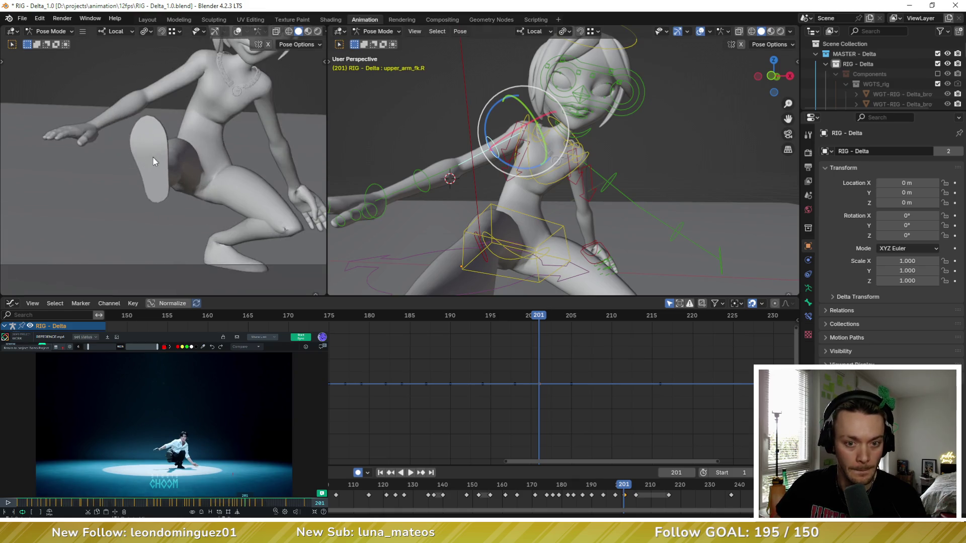
# Rotate hand_fk.R about its local Y axis, then tilt it up and left with a free rotation
pyautogui.keyDown('shift'); pyautogui.moveTo(153, 157); pyautogui.dragTo(197, 162, button='middle'); pyautogui.keyUp('shift')
pyautogui.moveTo(453, 181); pyautogui.dragTo(484, 174, button='middle')
pyautogui.click(463, 175)
pyautogui.press('r')
pyautogui.press('y')
pyautogui.press('y')
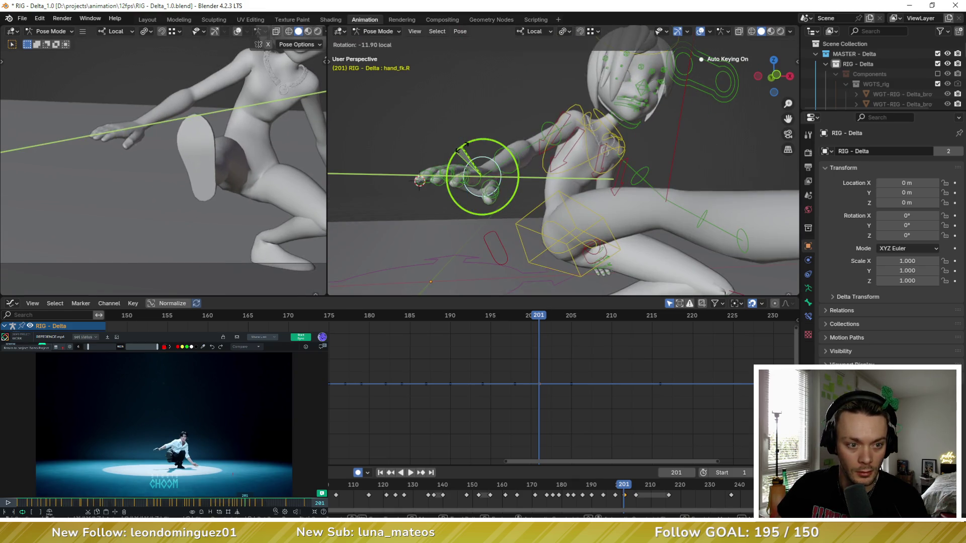
pyautogui.press('r')
pyautogui.click(558, 140)
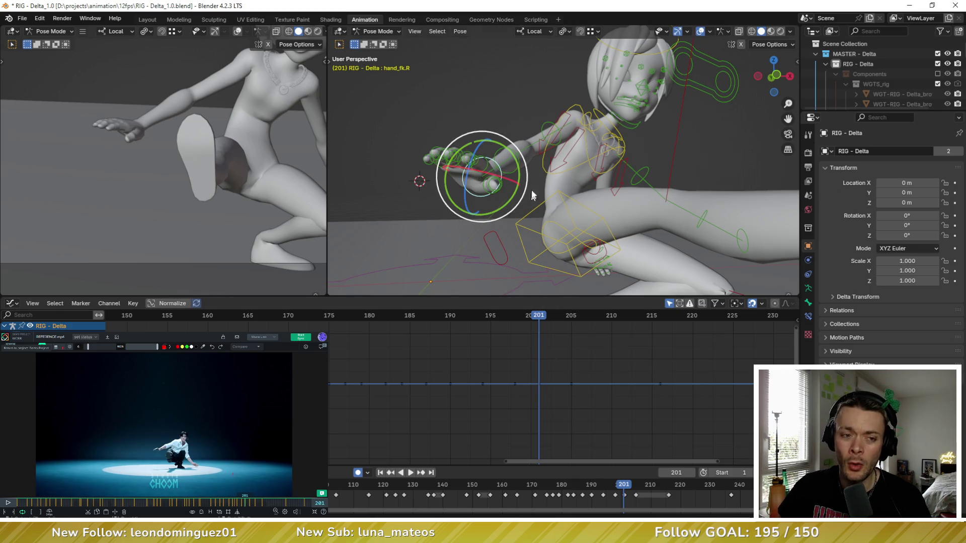
pyautogui.moveTo(532, 195); pyautogui.dragTo(523, 175, button='middle')
pyautogui.moveTo(519, 199); pyautogui.dragTo(484, 174)
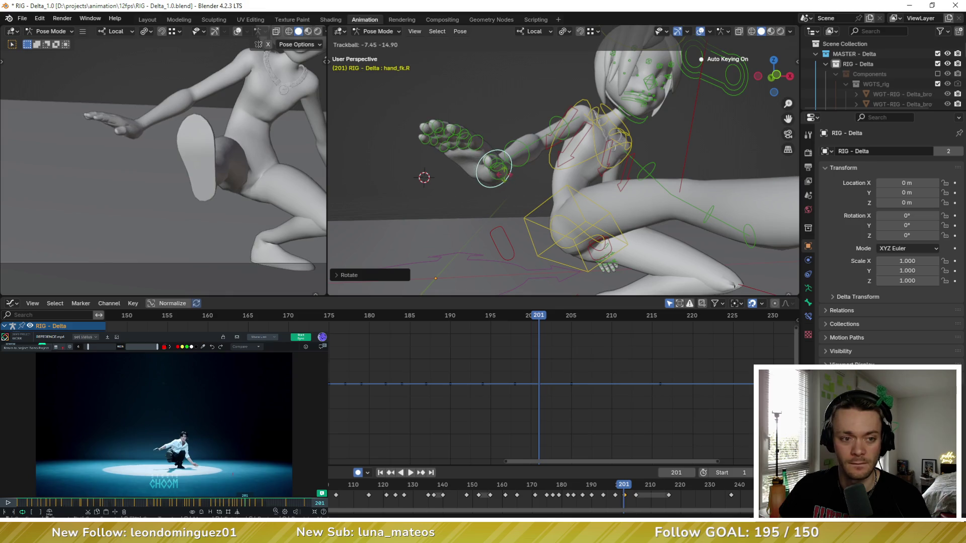
pyautogui.click(506, 177)
# Bend both right index finger segments inward, rotating the second about its local X axis
pyautogui.moveTo(508, 174)
pyautogui.mouseDown(button='middle')
pyautogui.moveTo(520, 187)
pyautogui.moveTo(431, 184)
pyautogui.moveTo(451, 202)
pyautogui.moveTo(546, 165)
pyautogui.moveTo(532, 99)
pyautogui.mouseUp(button='middle')
pyautogui.scroll(3, 520, 187)
pyautogui.scroll(-3, 519, 188)
pyautogui.click(546, 164)
pyautogui.moveTo(531, 98); pyautogui.dragTo(521, 121)
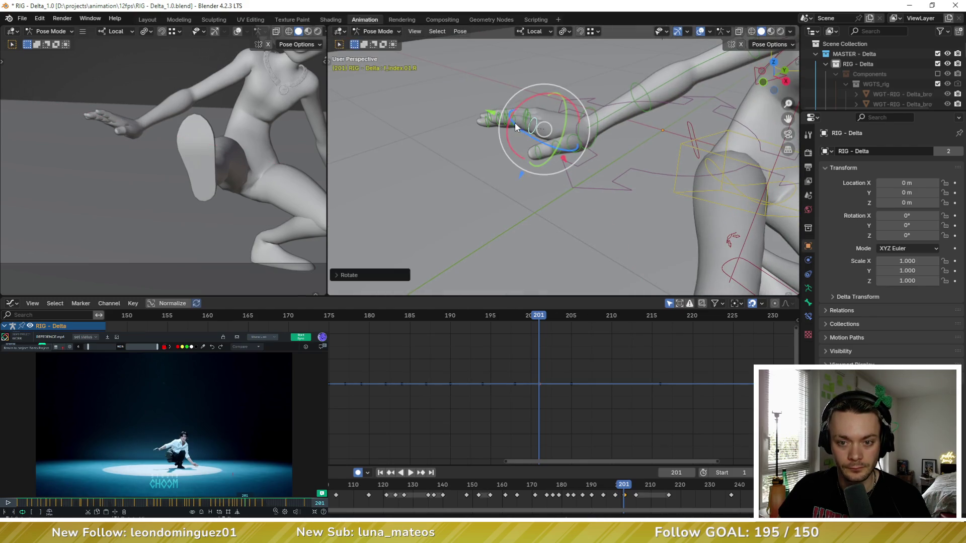
pyautogui.click(507, 125)
pyautogui.moveTo(512, 129); pyautogui.dragTo(547, 172, button='middle')
pyautogui.scroll(3, 547, 172)
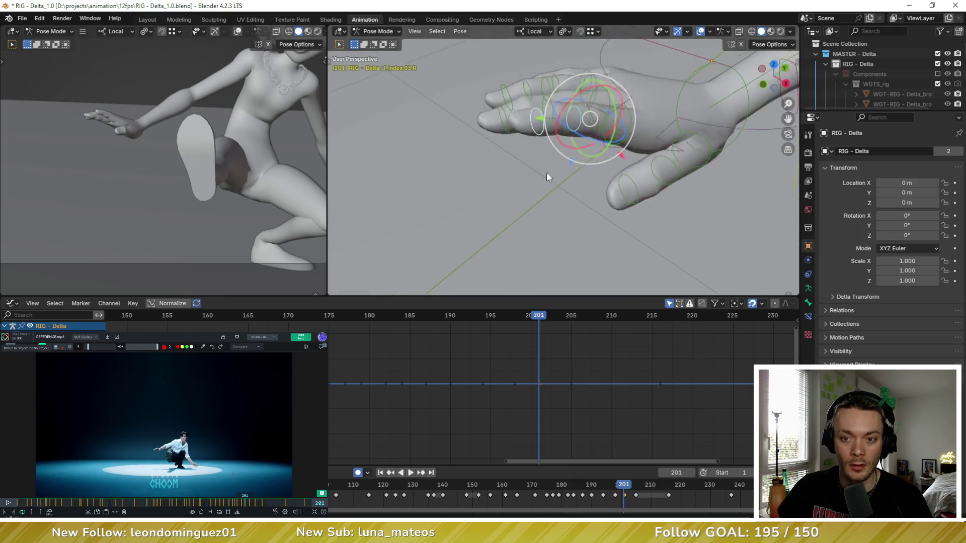
pyautogui.moveTo(553, 125); pyautogui.dragTo(543, 143, button='middle')
pyautogui.moveTo(544, 143); pyautogui.dragTo(551, 151)
pyautogui.moveTo(552, 151)
pyautogui.mouseDown(button='middle')
pyautogui.moveTo(541, 105)
pyautogui.moveTo(515, 95)
pyautogui.mouseUp(button='middle')
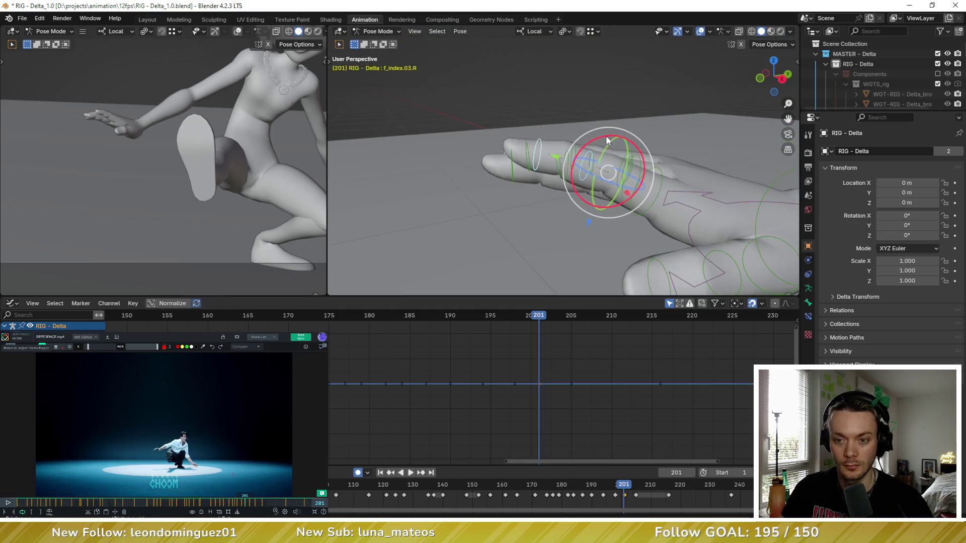
pyautogui.press('r')
pyautogui.press('x')
pyautogui.click(591, 139)
pyautogui.moveTo(592, 138); pyautogui.dragTo(628, 148, button='middle')
# Curl the right middle finger by local-X rotating its base and second segments
pyautogui.click(640, 148)
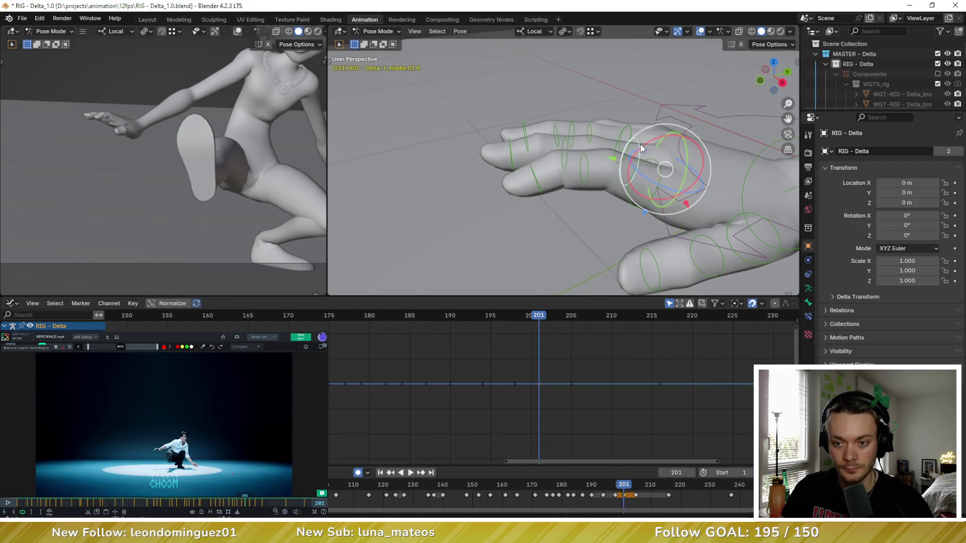
pyautogui.press('r')
pyautogui.press('x')
pyautogui.click(647, 143)
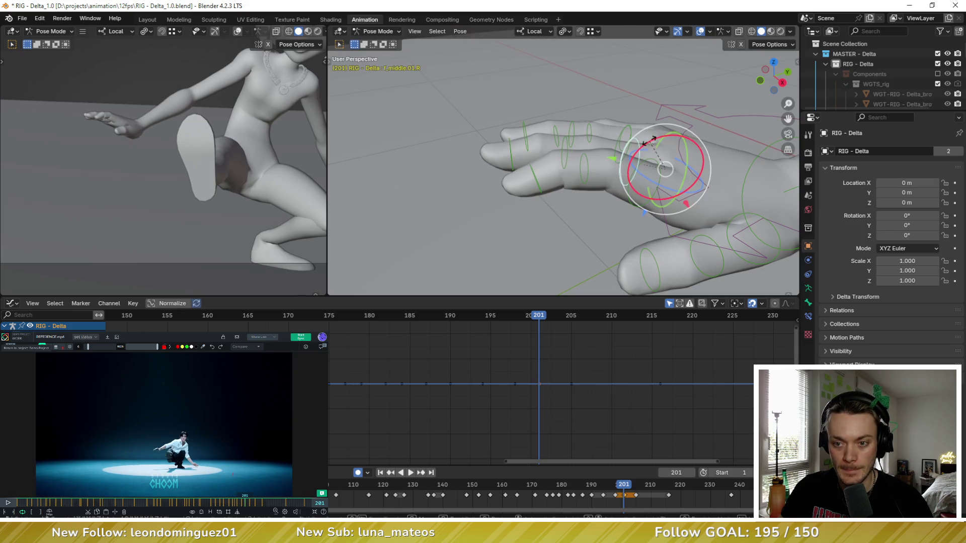
pyautogui.press('r')
pyautogui.press('x')
pyautogui.click(647, 141)
pyautogui.moveTo(579, 118); pyautogui.dragTo(586, 108, button='middle')
pyautogui.click(585, 111)
pyautogui.press('r')
pyautogui.press('x')
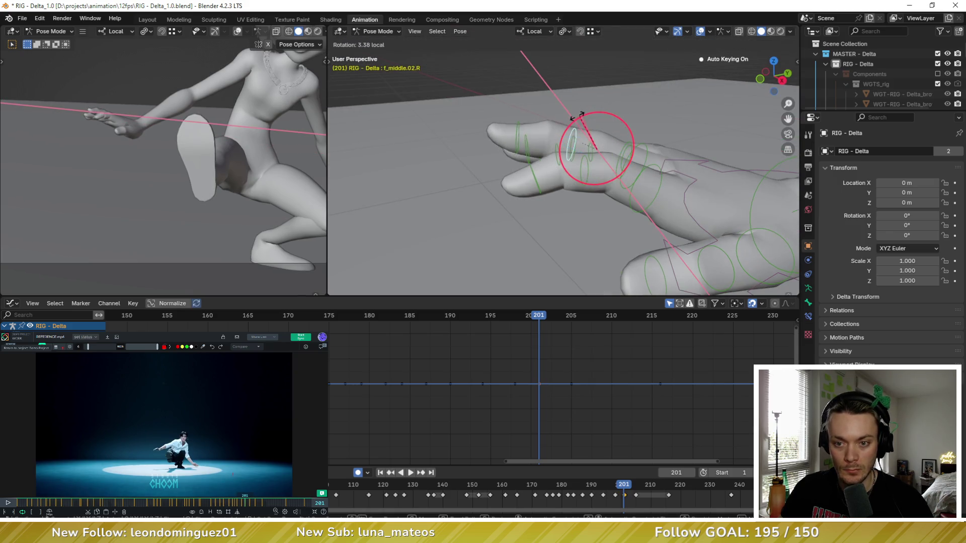
pyautogui.click(566, 125)
pyautogui.moveTo(566, 124)
pyautogui.mouseDown(button='middle')
pyautogui.moveTo(574, 106)
pyautogui.moveTo(619, 117)
pyautogui.moveTo(560, 72)
pyautogui.mouseUp(button='middle')
# Curl the right ring finger with local-X rotations on its base and next segment
pyautogui.click(574, 104)
pyautogui.press('r')
pyautogui.press('x')
pyautogui.click(573, 98)
pyautogui.press('r')
pyautogui.press('x')
pyautogui.click(627, 122)
pyautogui.click(559, 72)
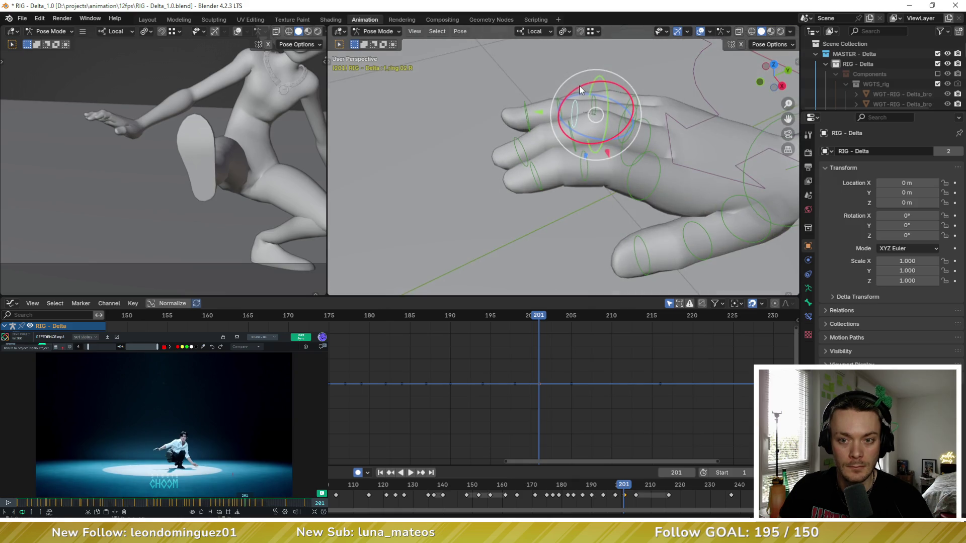
pyautogui.press('r')
pyautogui.press('x')
pyautogui.click(568, 89)
pyautogui.moveTo(539, 123); pyautogui.dragTo(588, 117, button='middle')
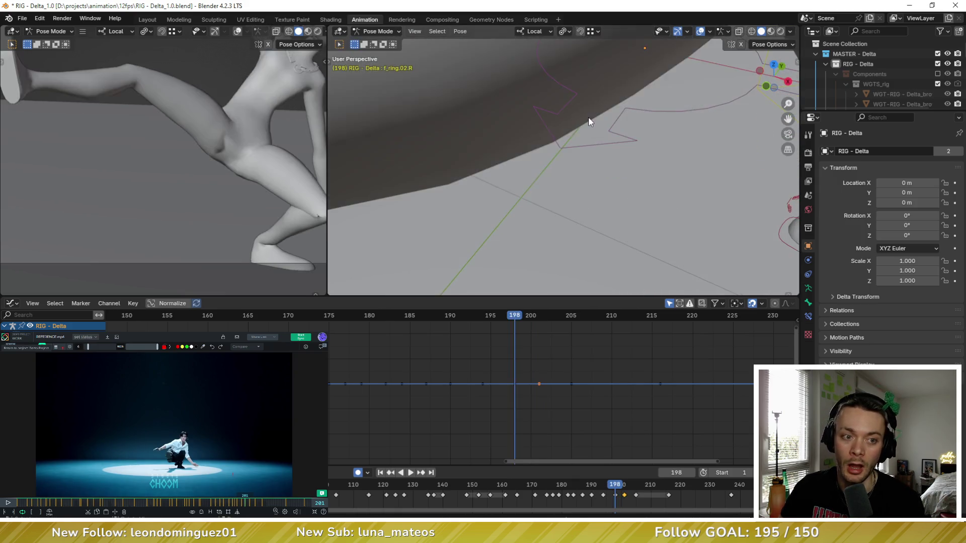
pyautogui.scroll(-3, 209, 136)
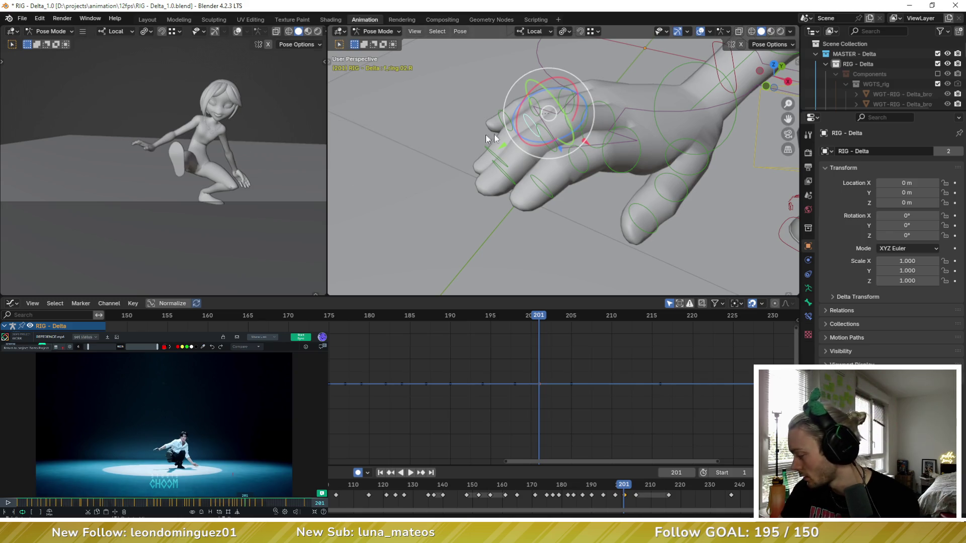
# Bend the right pinky control about its local X axis to finish the hand pose
pyautogui.moveTo(596, 173); pyautogui.dragTo(661, 151, button='middle')
pyautogui.click(641, 163)
pyautogui.click(654, 148)
pyautogui.press('r')
pyautogui.press('x')
pyautogui.press('x')
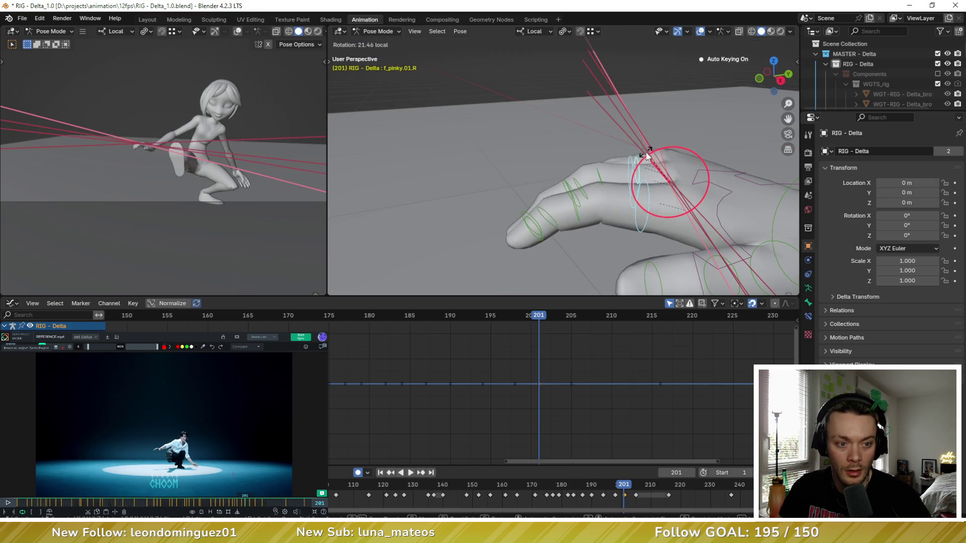
pyautogui.click(640, 183)
pyautogui.moveTo(611, 183)
pyautogui.mouseDown(button='middle')
pyautogui.moveTo(601, 193)
pyautogui.moveTo(666, 181)
pyautogui.mouseUp(button='middle')
# Flip between keyframes 198 and 201, scrub the reference to 204, then advance to frame 205
pyautogui.press('Down')
pyautogui.press('Up')
pyautogui.press('Up')
pyautogui.press('Down')
pyautogui.press('Down')
pyautogui.press('Up')
pyautogui.press('Up')
pyautogui.press('Down')
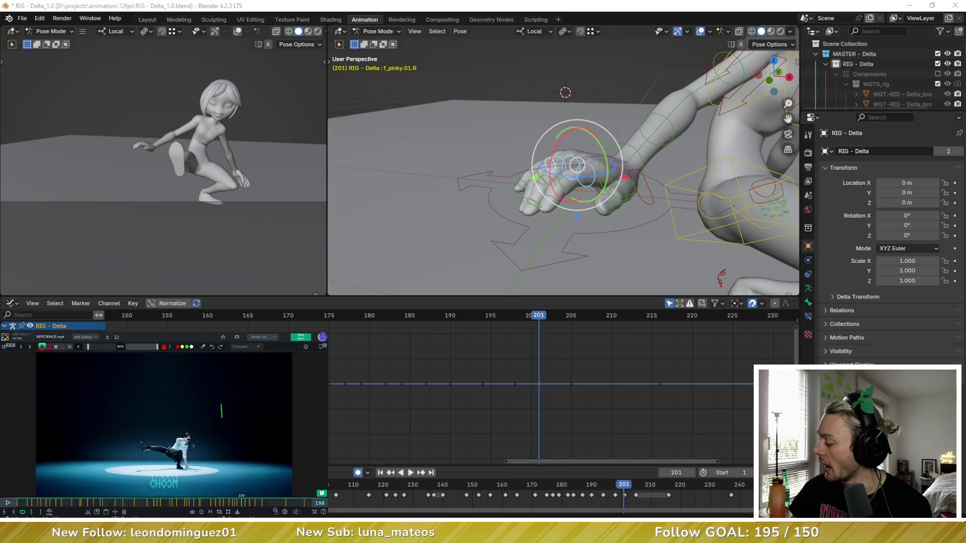
pyautogui.moveTo(196, 437); pyautogui.dragTo(223, 447)
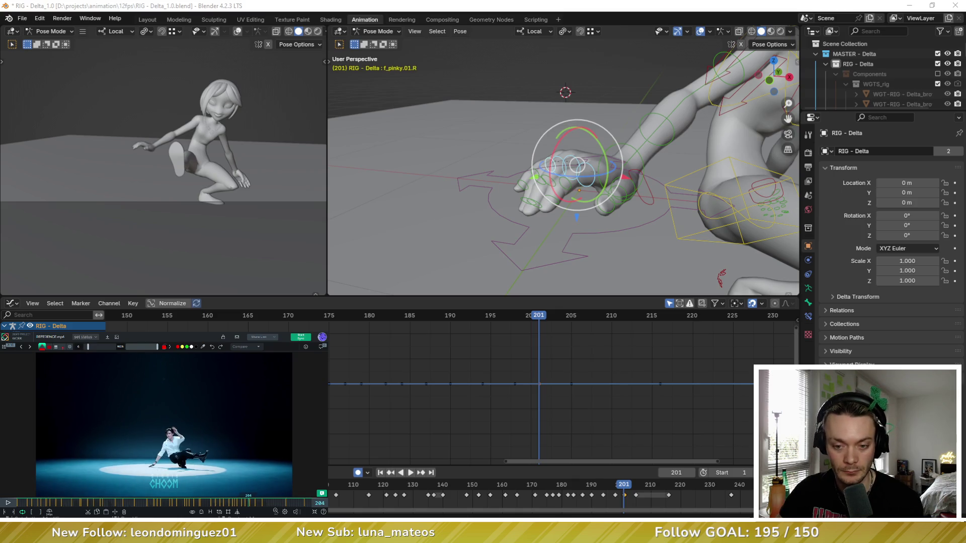
pyautogui.press('Right')
pyautogui.press('Right')
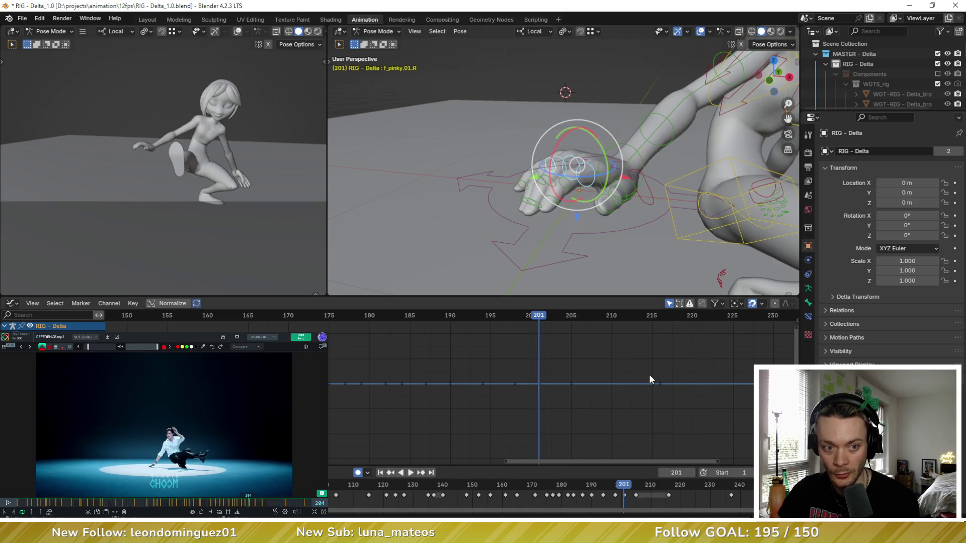
pyautogui.press('Right')
pyautogui.press('Right')
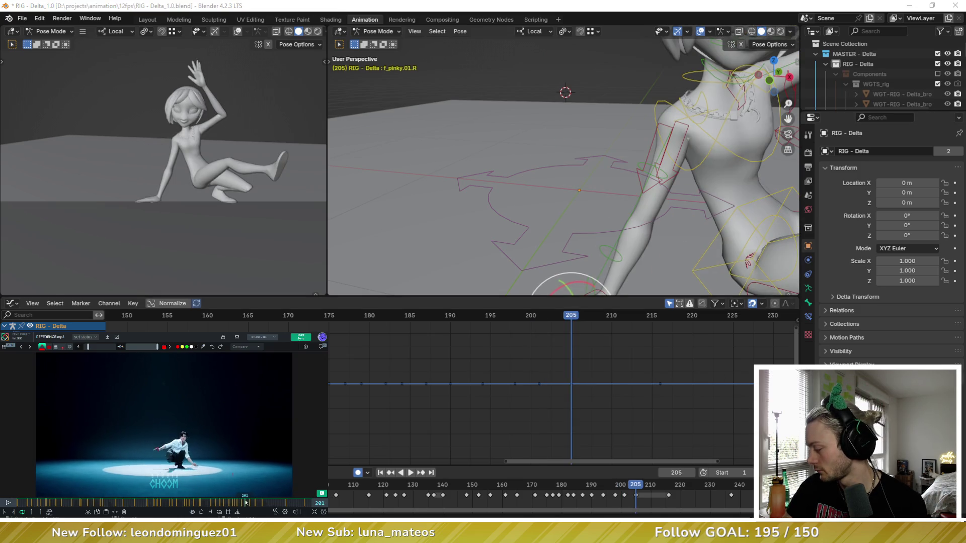
# At frame 205, blend foot_ik.L between its neighbouring poses with a Shift+E breakdown
pyautogui.moveTo(249, 503); pyautogui.dragTo(247, 504)
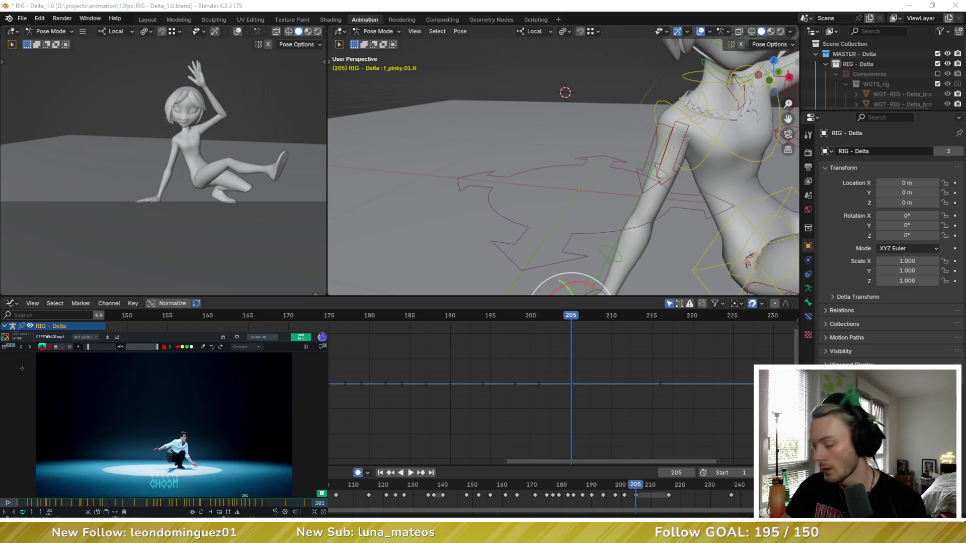
pyautogui.moveTo(617, 200); pyautogui.dragTo(671, 240, button='middle')
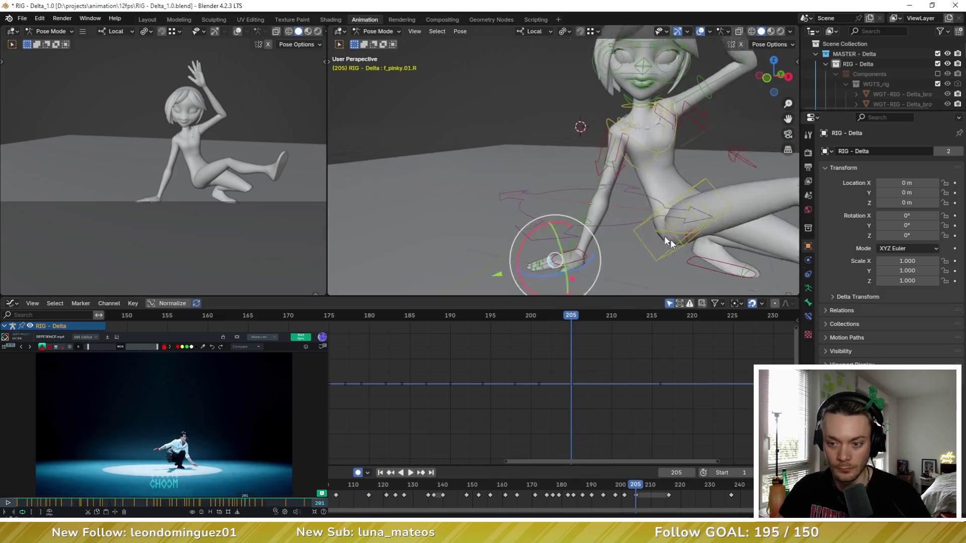
pyautogui.scroll(2, 671, 239)
pyautogui.click(649, 246)
pyautogui.press('Left')
pyautogui.press('Left')
pyautogui.press('Left')
pyautogui.press('Right')
pyautogui.press('Right')
pyautogui.press('Right')
pyautogui.press('Right')
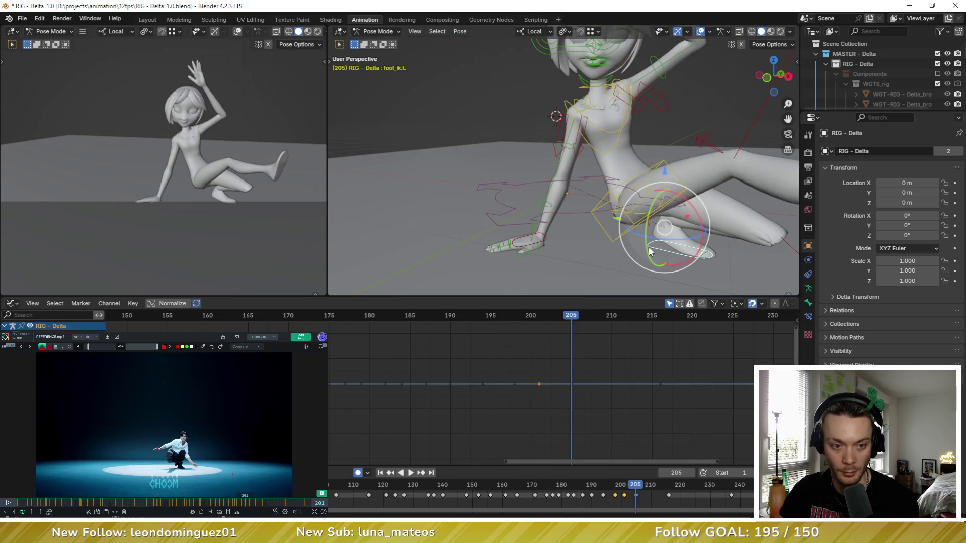
pyautogui.moveTo(666, 250); pyautogui.dragTo(539, 104, button='middle')
pyautogui.hotkey('shift', 'e')
pyautogui.click(380, 184)
# Review the motion across frames 198–205 against the reference, ending on keyframe 205
pyautogui.press('Left')
pyautogui.press('Left')
pyautogui.press('Left')
pyautogui.press('Up')
pyautogui.press('Down')
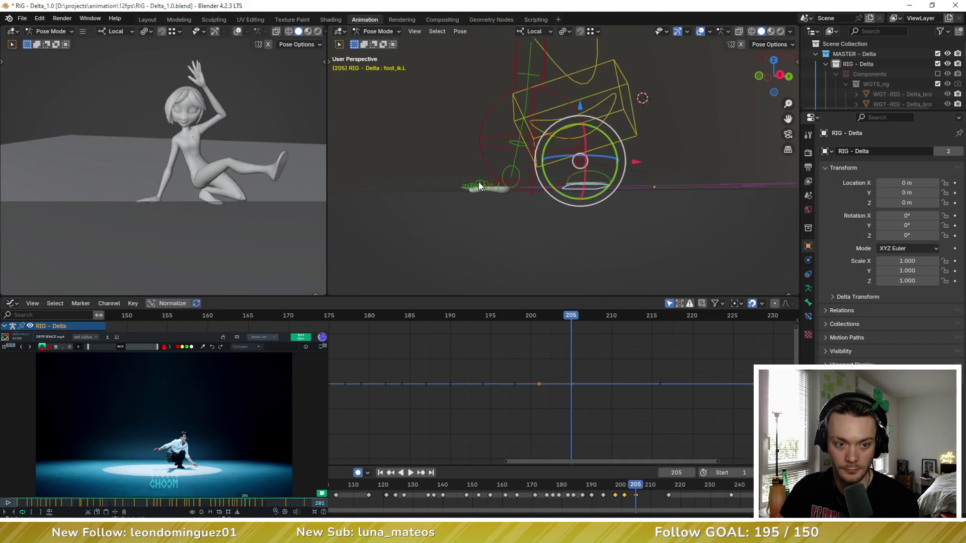
pyautogui.press('Down')
pyautogui.press('Up')
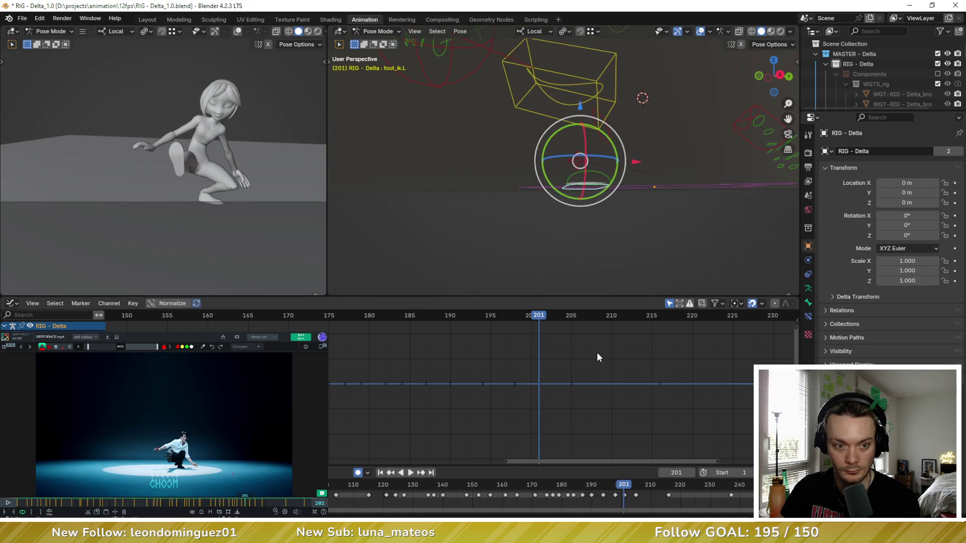
pyautogui.press('Up')
pyautogui.press('Down')
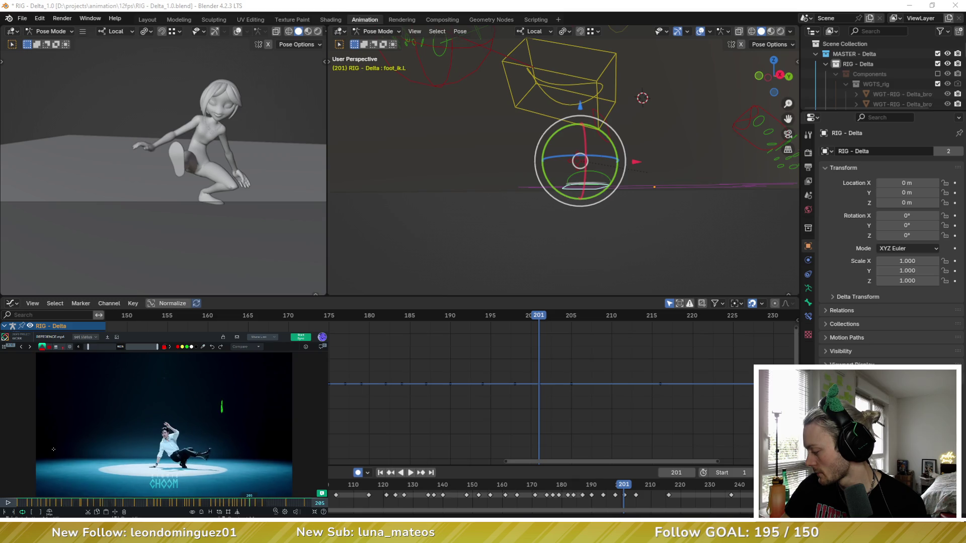
pyautogui.press('Left')
pyautogui.press('Left')
pyautogui.press('Right')
pyautogui.press('Right')
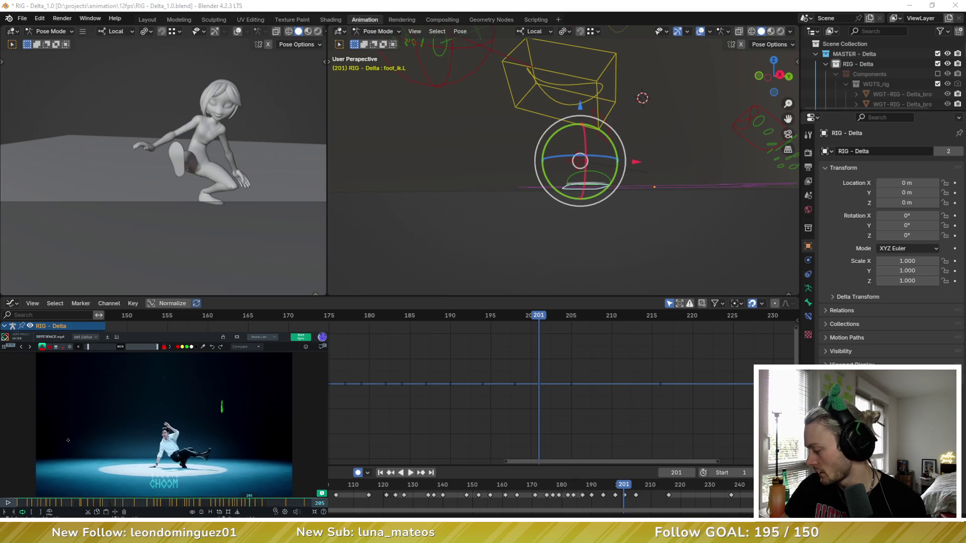
pyautogui.press('Up')
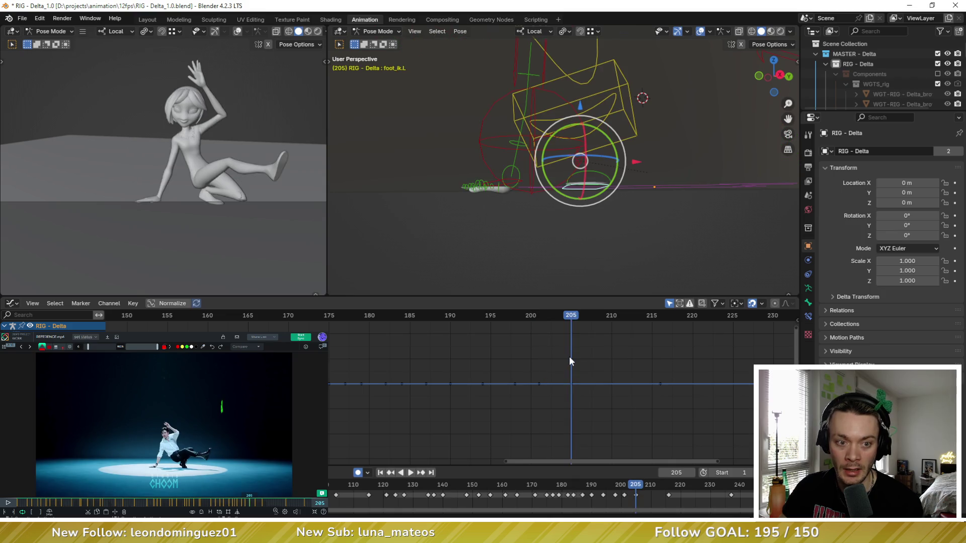
# Reposition the torso control with G and trackball-tilt the chest at frame 205
pyautogui.click(607, 116)
pyautogui.press('Down')
pyautogui.press('Up')
pyautogui.press('g')
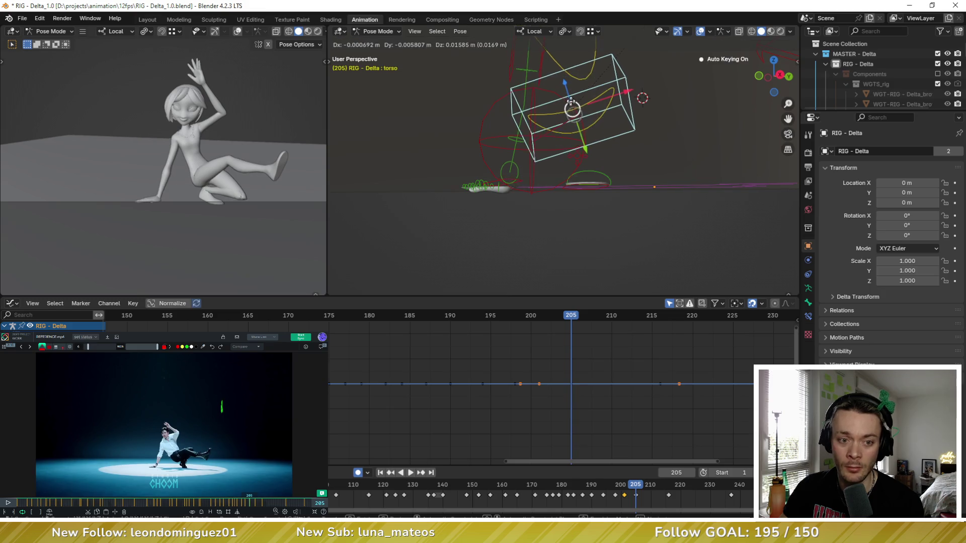
pyautogui.click(572, 98)
pyautogui.moveTo(571, 98)
pyautogui.mouseDown(button='middle')
pyautogui.moveTo(554, 61)
pyautogui.moveTo(572, 70)
pyautogui.mouseUp(button='middle')
pyautogui.click(555, 62)
pyautogui.moveTo(559, 87)
pyautogui.mouseDown()
pyautogui.moveTo(521, 64)
pyautogui.moveTo(576, 109)
pyautogui.mouseUp()
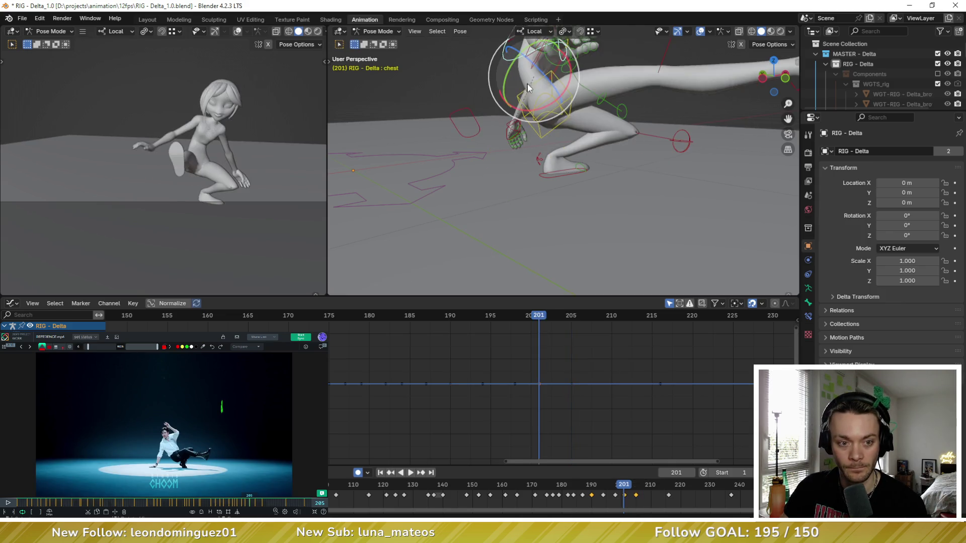
# Free-rotate upper_arm_fk.L at frame 205, comparing against the 201 pose and adjusting further
pyautogui.moveTo(576, 109); pyautogui.dragTo(527, 90, button='middle')
pyautogui.click(567, 106)
pyautogui.moveTo(528, 92); pyautogui.dragTo(536, 85)
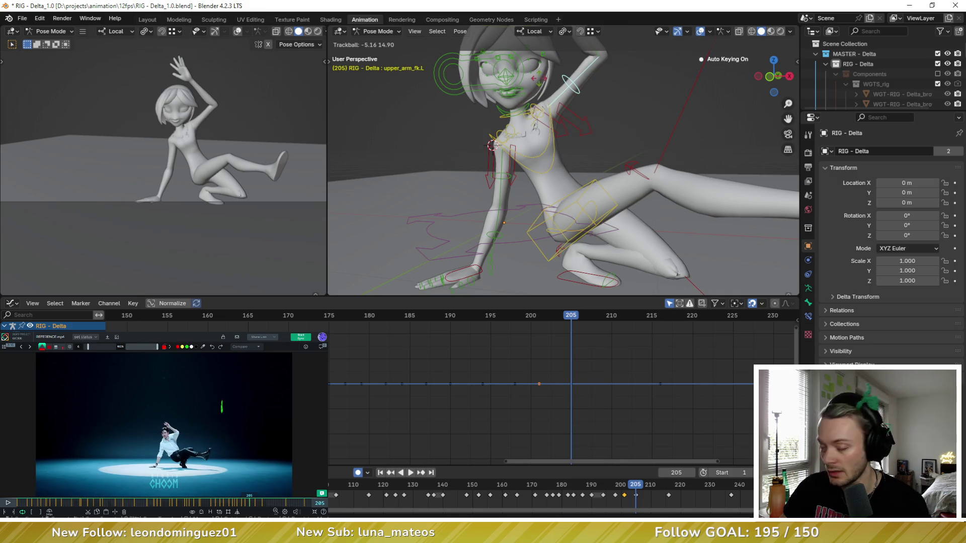
pyautogui.click(537, 82)
pyautogui.press('Down')
pyautogui.press('Up')
pyautogui.press('Down')
pyautogui.press('Up')
pyautogui.press('Down')
pyautogui.press('Up')
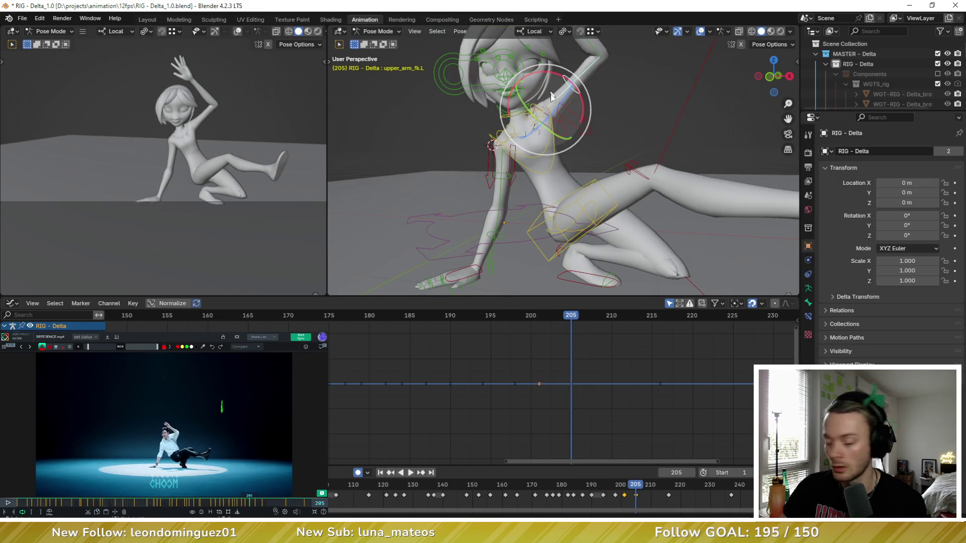
pyautogui.moveTo(571, 116); pyautogui.dragTo(554, 73)
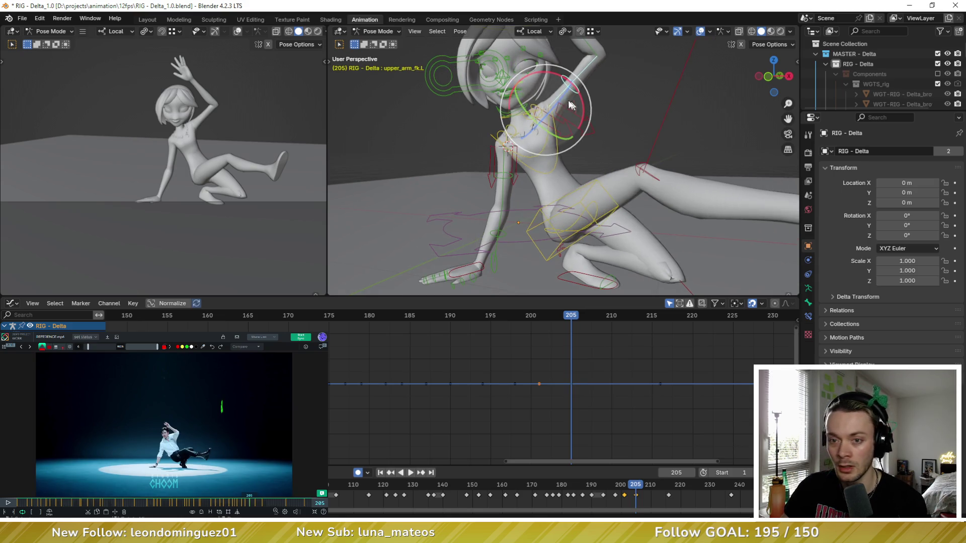
pyautogui.press('Down')
pyautogui.press('Down')
pyautogui.press('Up')
pyautogui.press('Up')
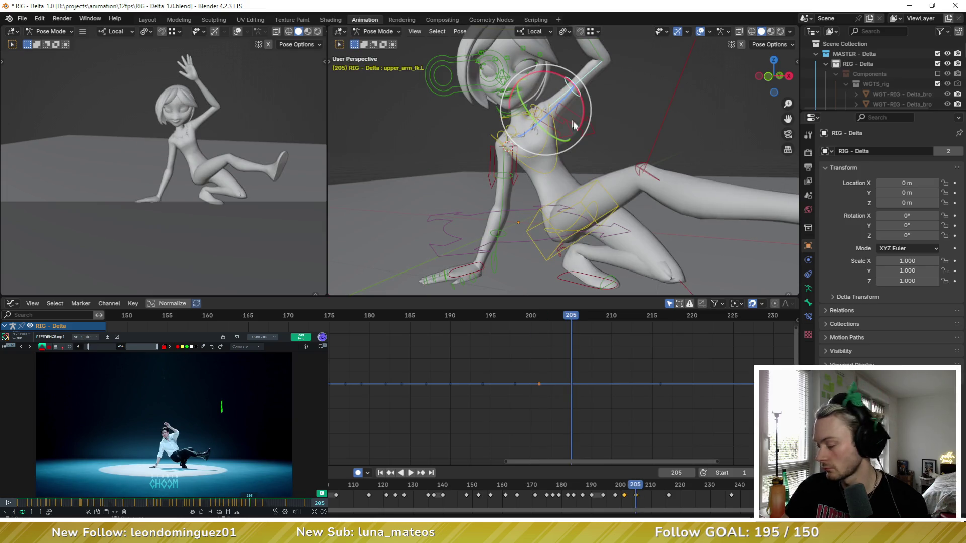
# Step through the keyframes up to the bent-over pose at 216 and back to check the flow
pyautogui.moveTo(572, 121); pyautogui.dragTo(622, 191, button='middle')
pyautogui.press('Down')
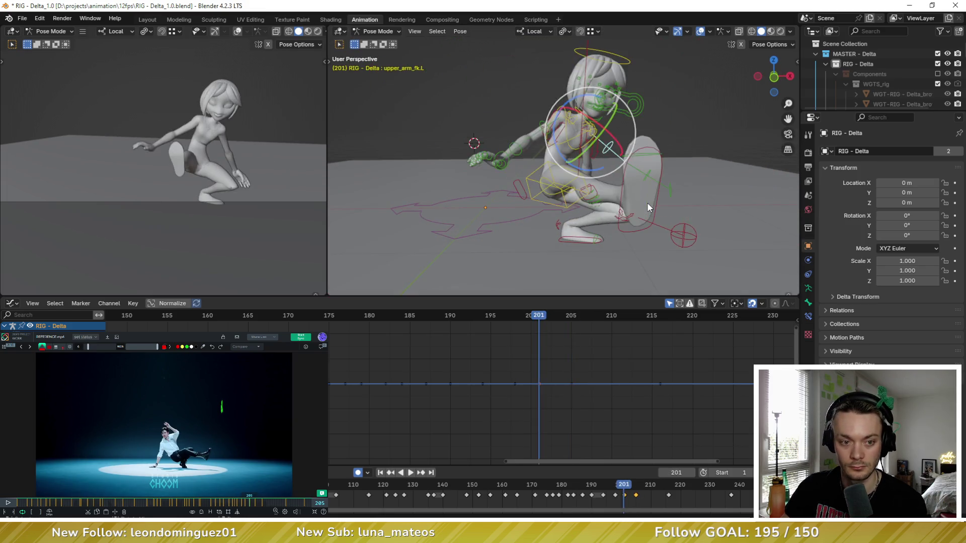
pyautogui.press('Up')
pyautogui.press('Up')
pyautogui.press('Down')
pyautogui.press('Down')
pyautogui.press('Down')
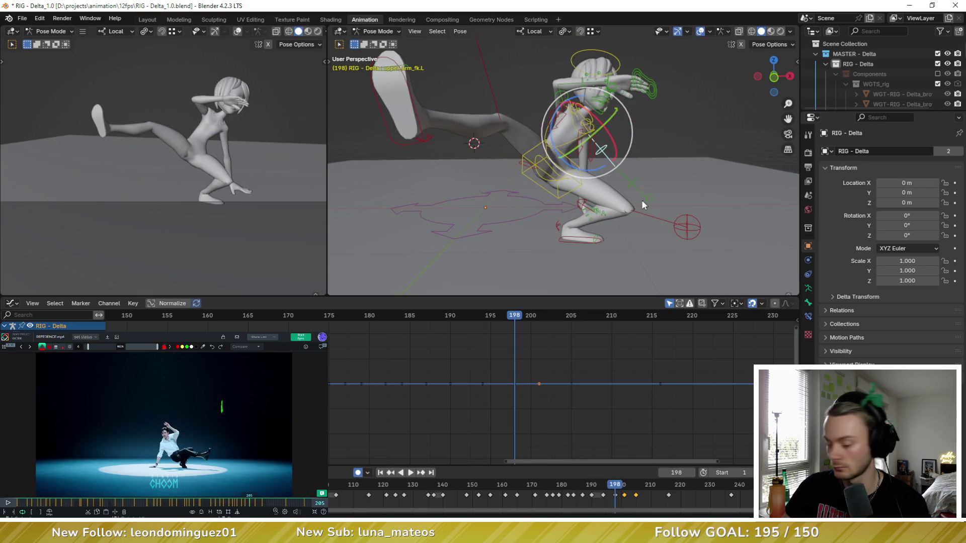
pyautogui.press('Up')
pyautogui.press('Up')
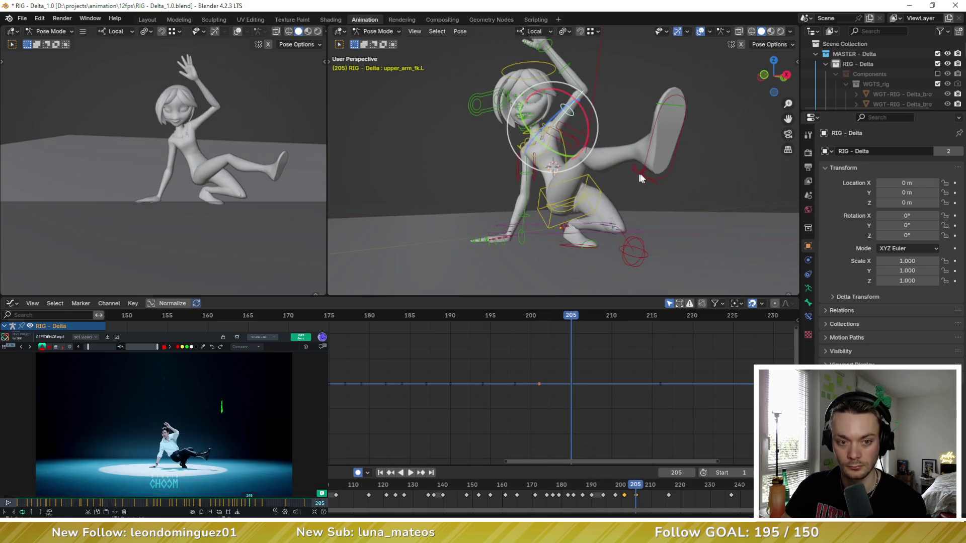
# Lower foot_ik.R into place, X-rotate it, shift it further right, then Alt+Tab to Chrome
pyautogui.click(668, 174)
pyautogui.press('g')
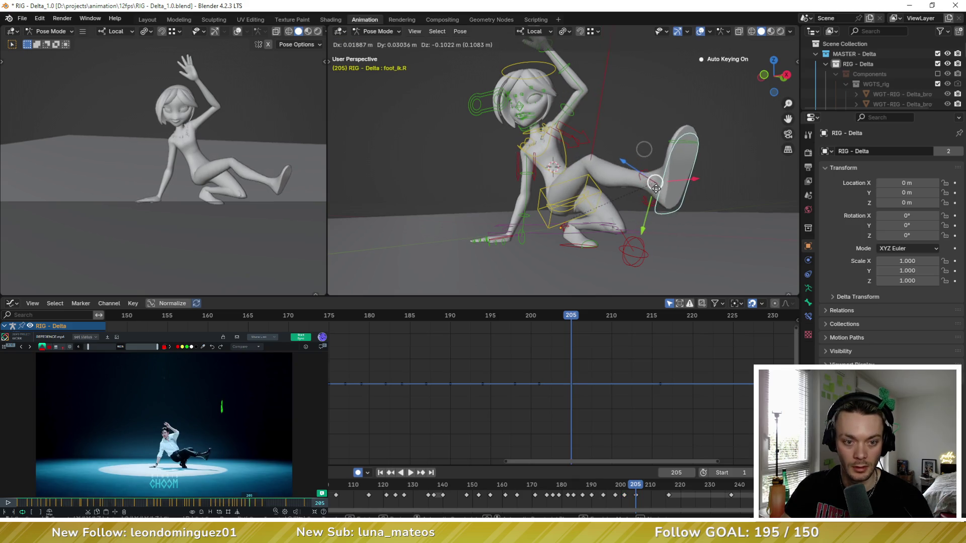
pyautogui.click(659, 198)
pyautogui.press('r')
pyautogui.press('x')
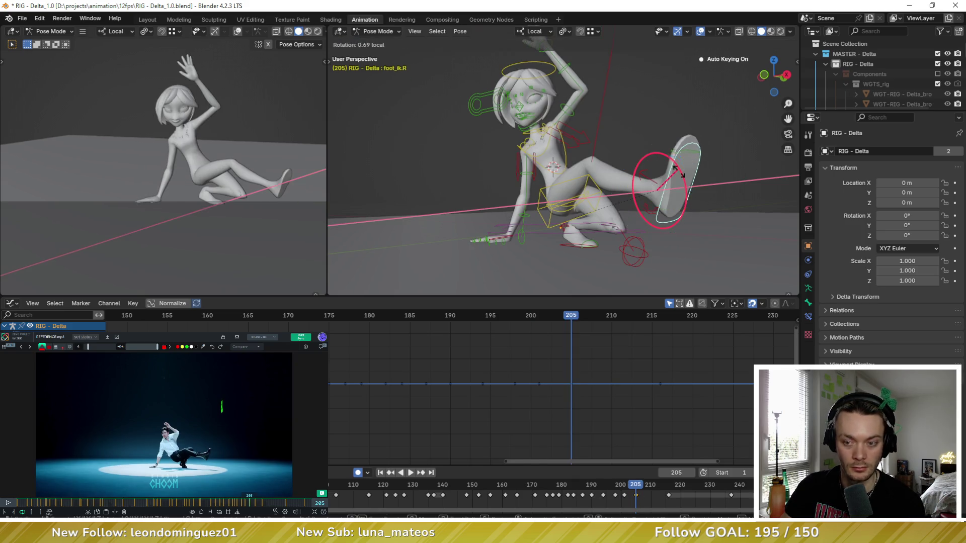
pyautogui.click(678, 171)
pyautogui.moveTo(678, 171); pyautogui.dragTo(454, 242, button='middle')
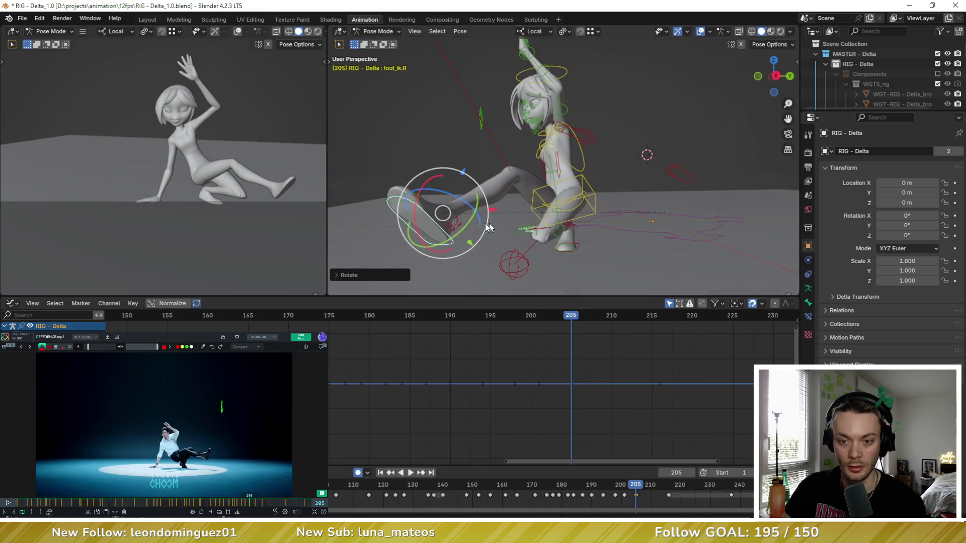
pyautogui.press('g')
pyautogui.press('y')
pyautogui.press('Escape')
pyautogui.press('g')
pyautogui.click(500, 214)
pyautogui.moveTo(500, 214)
pyautogui.mouseDown(button='middle')
pyautogui.moveTo(625, 195)
pyautogui.moveTo(625, 176)
pyautogui.moveTo(632, 181)
pyautogui.mouseUp(button='middle')
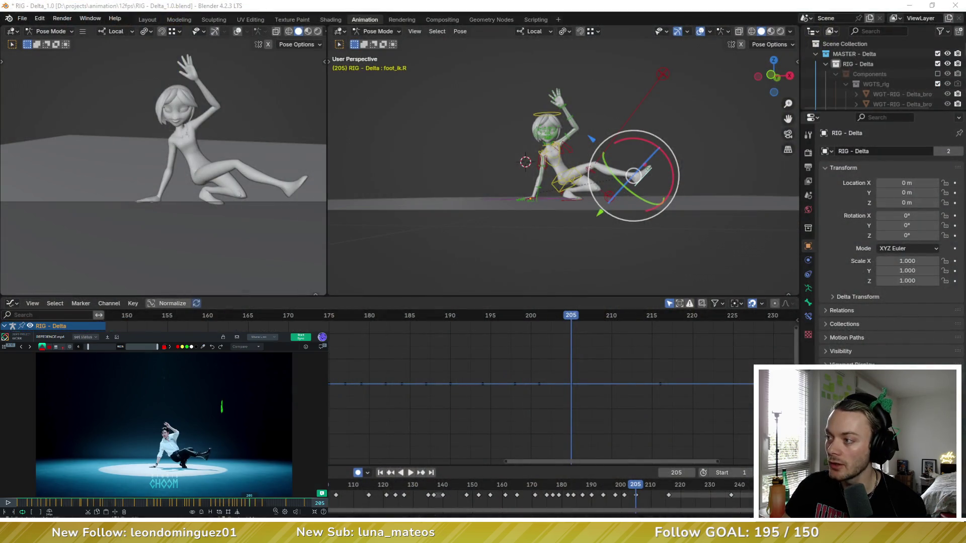
pyautogui.hotkey('alt', 'Tab')
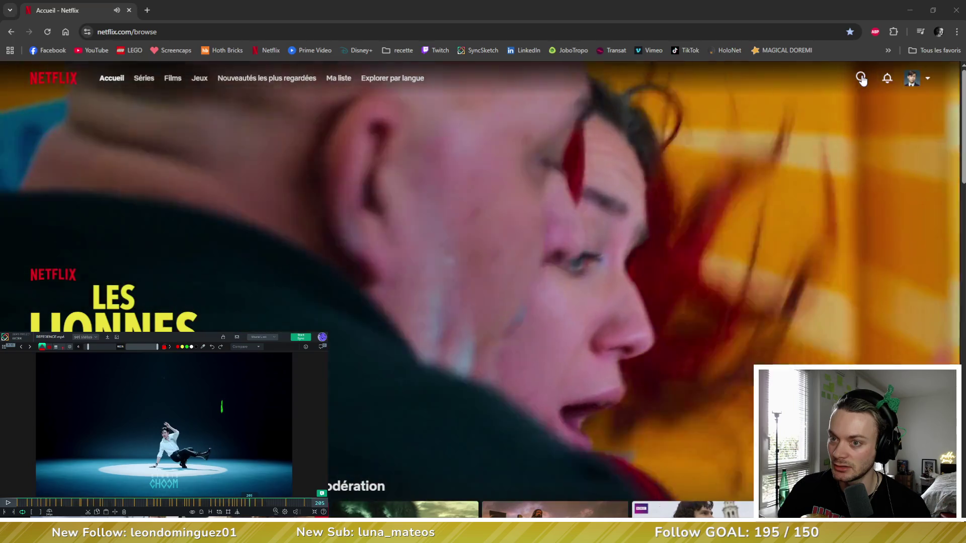
pyautogui.scroll(-5, 815, 137)
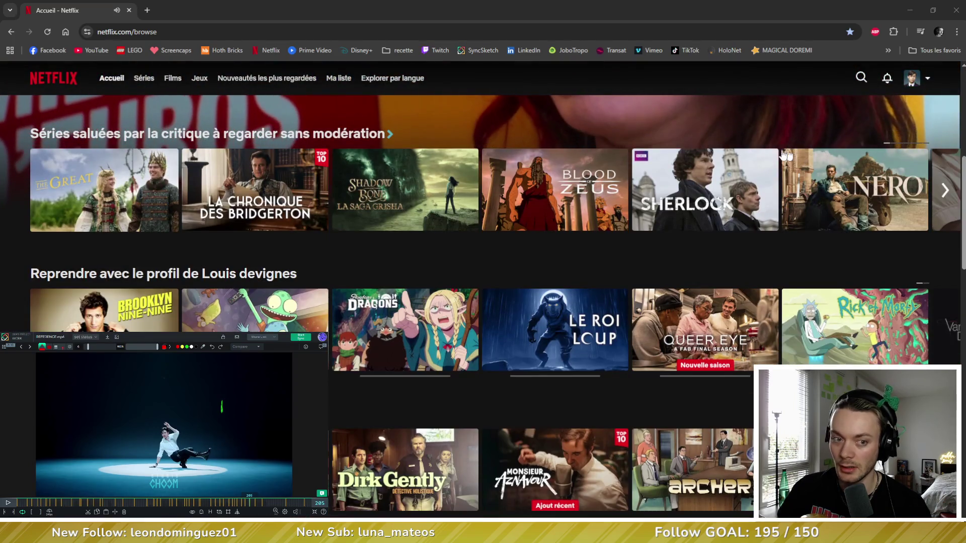
# Search Netflix for 'captain', open Captain Laserhawk's details, then close the browser
pyautogui.click(862, 76)
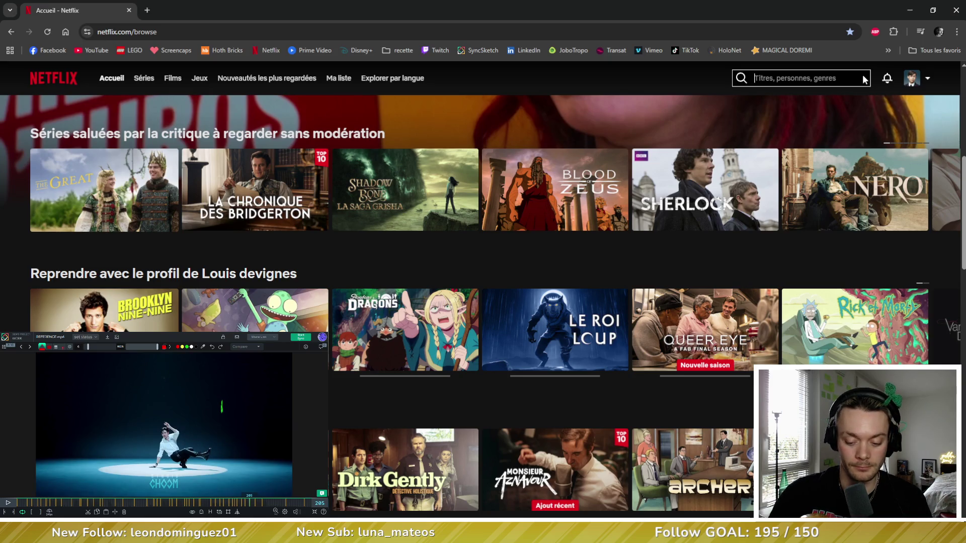
pyautogui.write('captain')
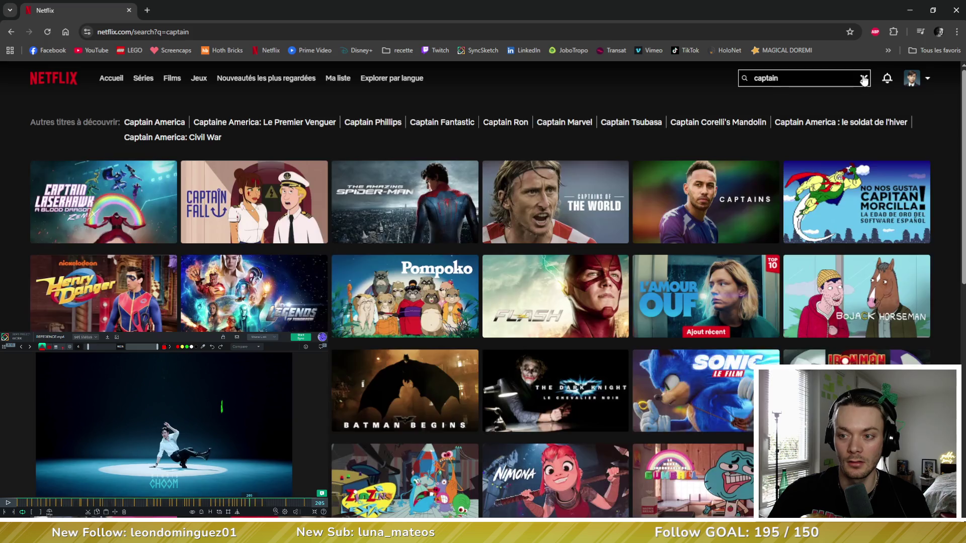
pyautogui.moveTo(90, 201)
pyautogui.click(229, 243)
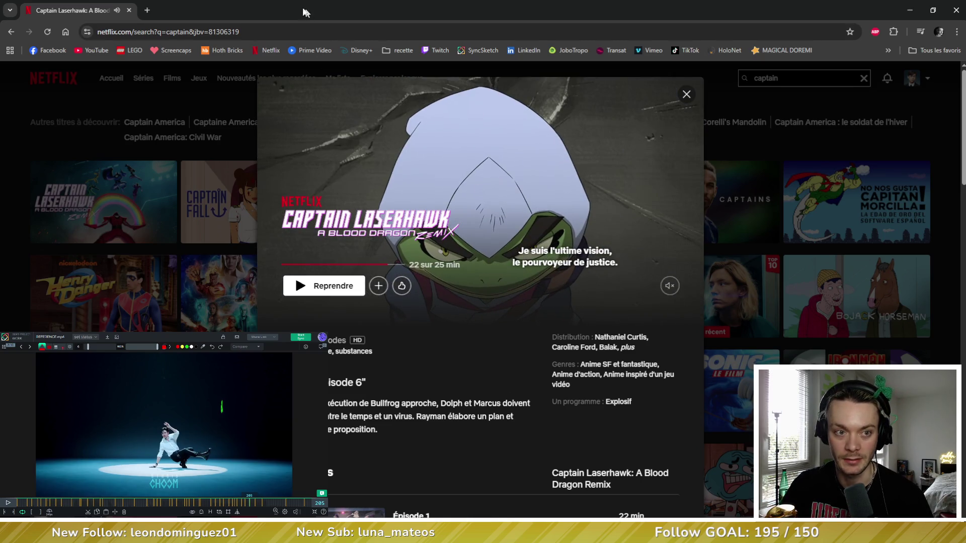
pyautogui.click(909, 10)
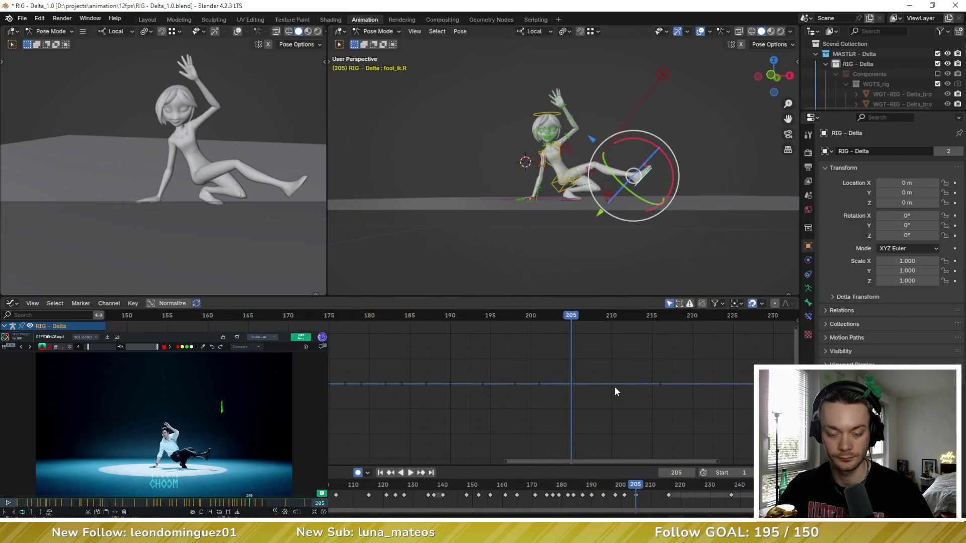
# Scrub the reference to frames 208 then 210 and jump the timeline from 201 to frame 210
pyautogui.moveTo(614, 391); pyautogui.dragTo(606, 371, button='middle')
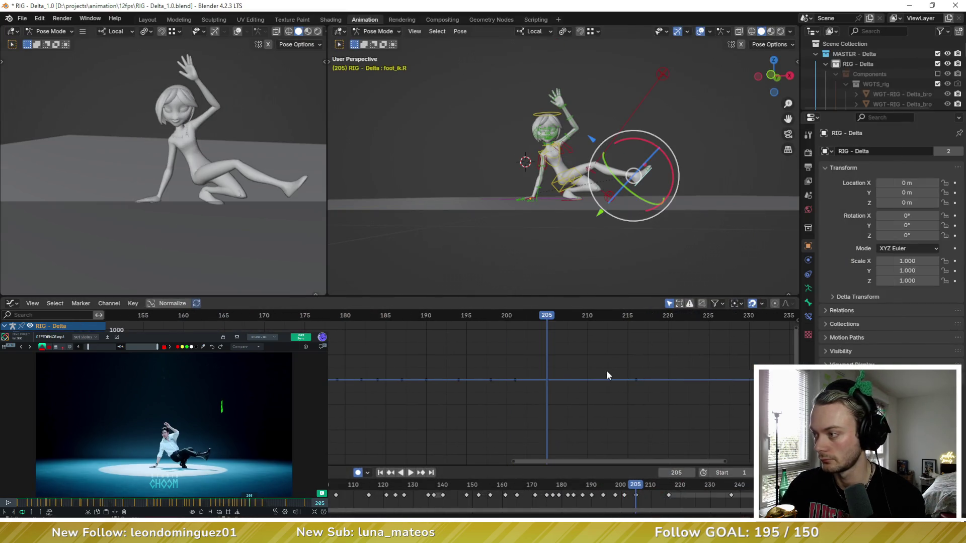
pyautogui.click(249, 504)
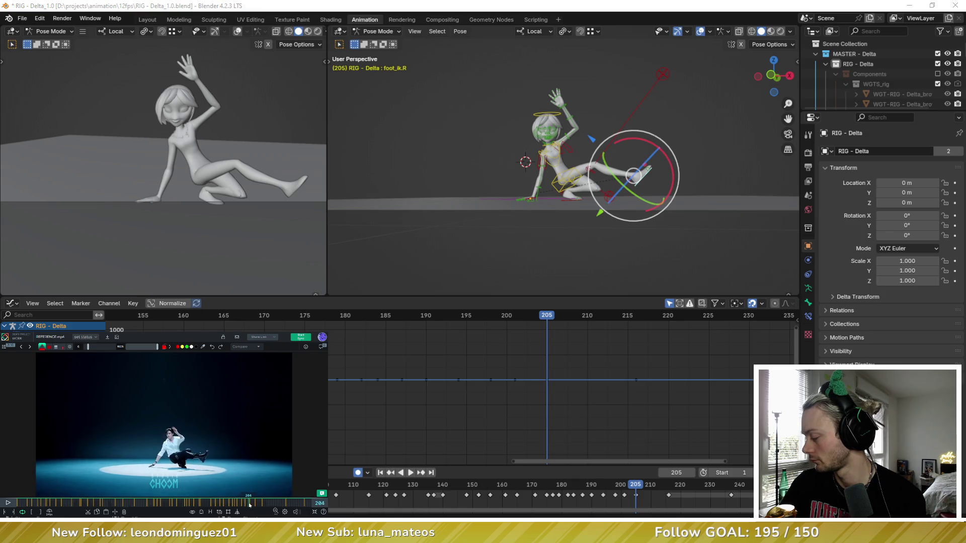
pyautogui.moveTo(249, 506); pyautogui.dragTo(249, 509)
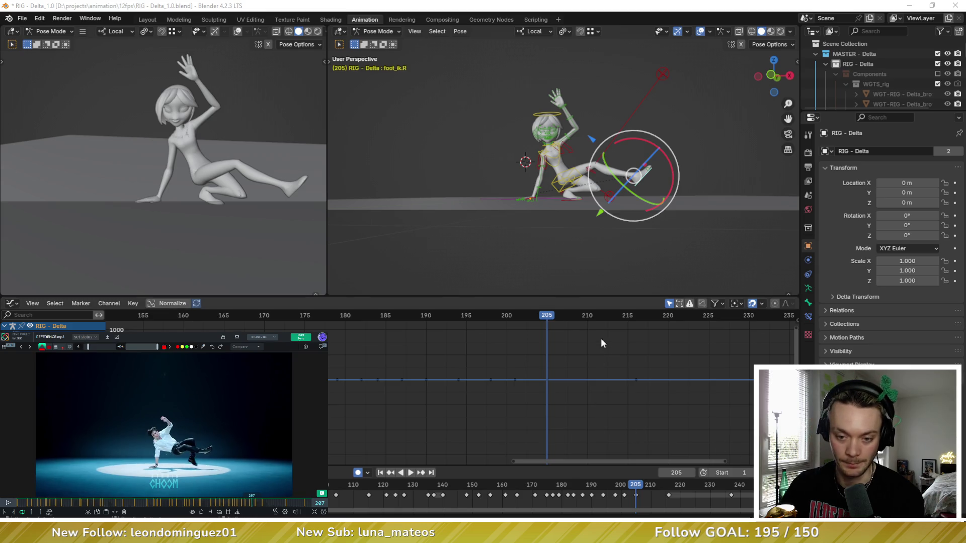
pyautogui.moveTo(600, 343); pyautogui.dragTo(571, 346, button='middle')
pyautogui.press('Left')
pyautogui.press('Left')
pyautogui.press('Left')
pyautogui.press('Left')
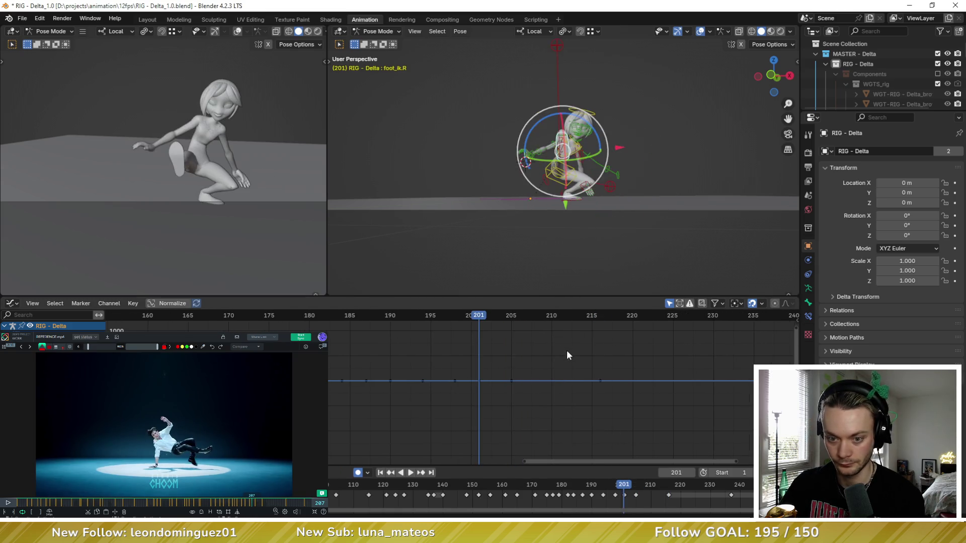
pyautogui.press('Right')
pyautogui.press('Right')
pyautogui.press('Right')
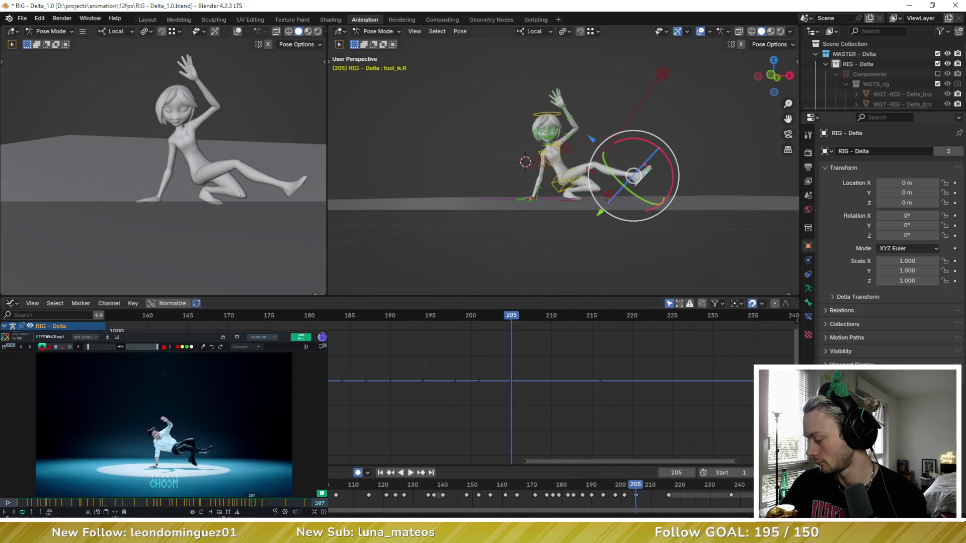
pyautogui.moveTo(252, 505); pyautogui.dragTo(255, 504)
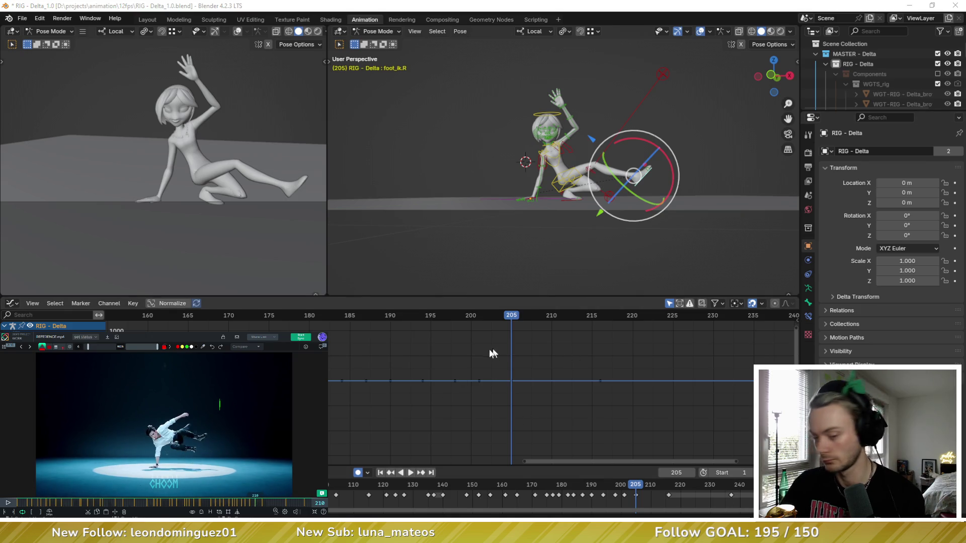
pyautogui.click(552, 317)
pyautogui.moveTo(596, 212)
pyautogui.mouseDown(button='middle')
pyautogui.moveTo(626, 173)
pyautogui.moveTo(591, 186)
pyautogui.moveTo(592, 174)
pyautogui.moveTo(589, 181)
pyautogui.moveTo(573, 163)
pyautogui.mouseUp(button='middle')
pyautogui.scroll(2, 581, 174)
# Rotate and move the torso bone to tilt Delta forward at frame 210
pyautogui.click(573, 160)
pyautogui.press('r')
pyautogui.press('r')
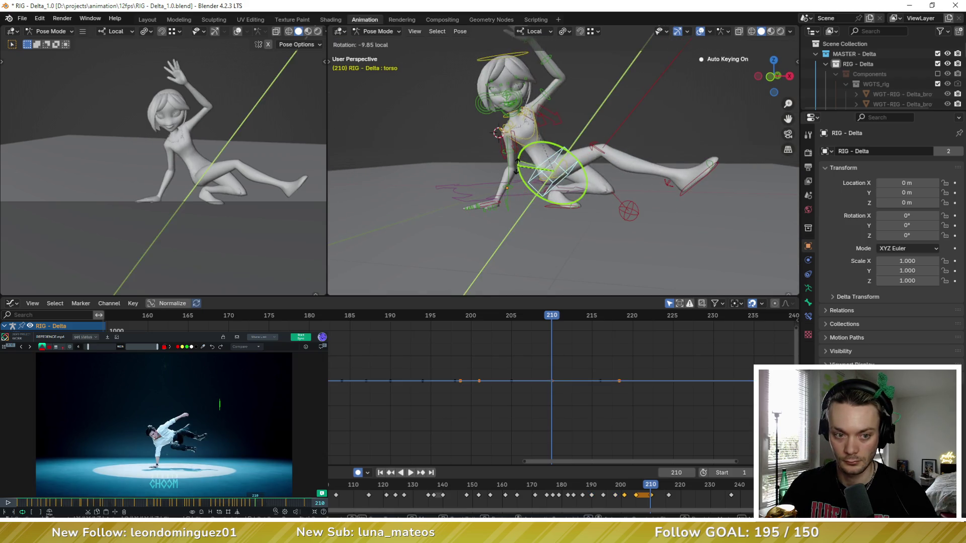
pyautogui.click(576, 136)
pyautogui.press('g')
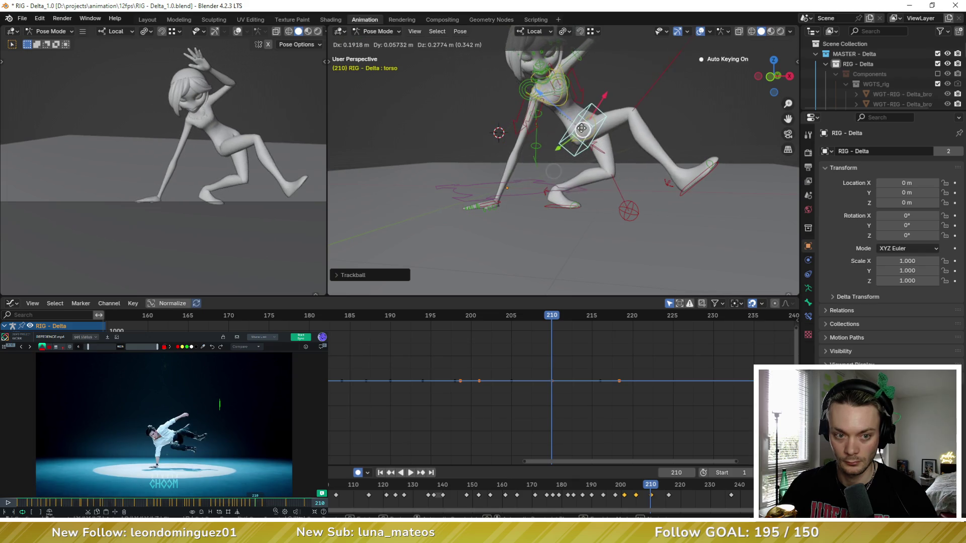
pyautogui.click(574, 113)
pyautogui.press('r')
pyautogui.press('r')
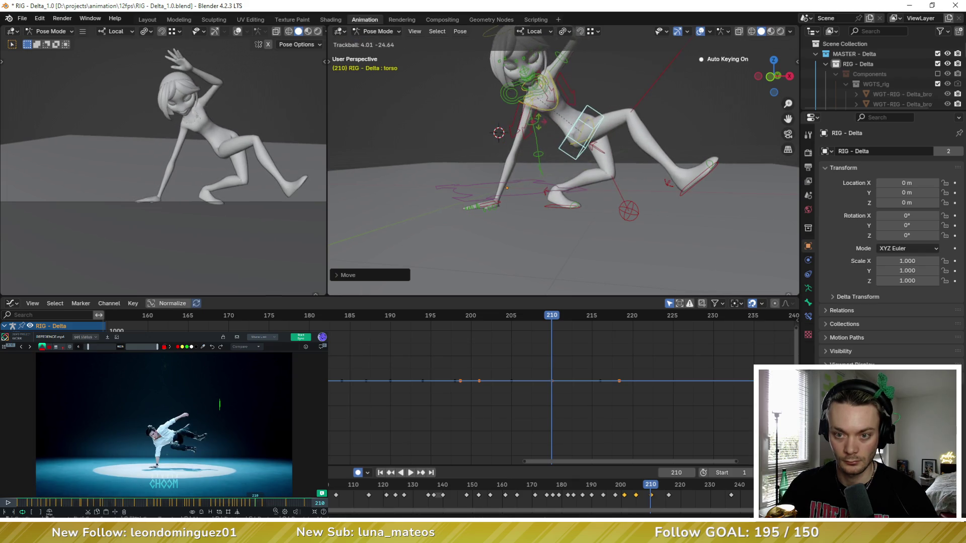
pyautogui.click(555, 106)
# Reset all of the chest bone's transforms via Pose > Clear Transform > All
pyautogui.click(559, 110)
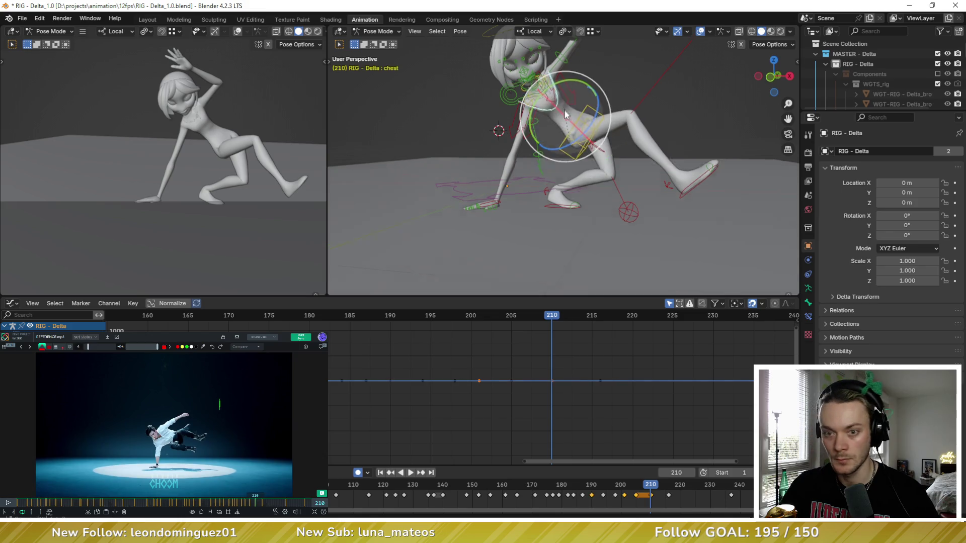
pyautogui.moveTo(559, 111); pyautogui.dragTo(529, 91, button='middle')
pyautogui.click(458, 31)
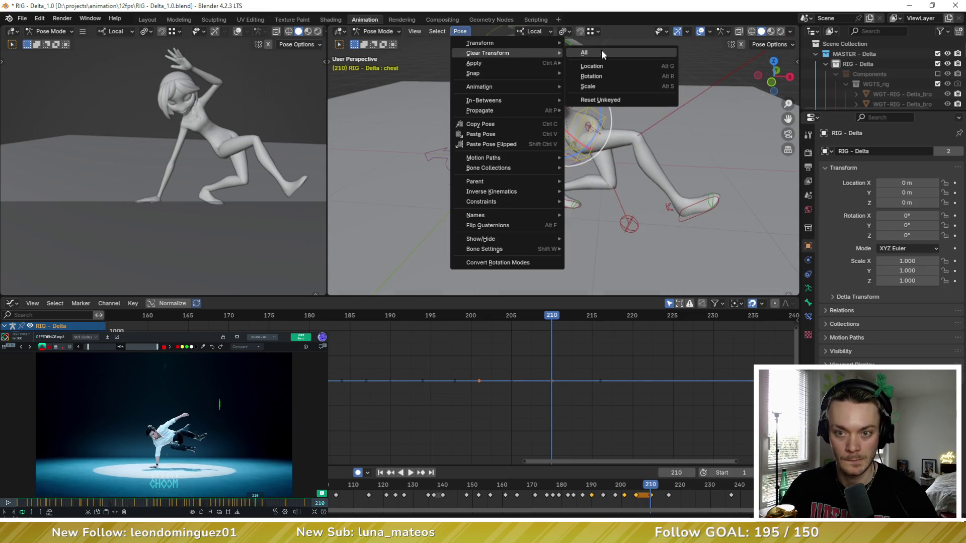
pyautogui.moveTo(488, 53)
pyautogui.click(601, 50)
pyautogui.moveTo(573, 121); pyautogui.dragTo(604, 113, button='middle')
# Rotate the torso about its Y axis and lower it over the supporting hand
pyautogui.click(604, 117)
pyautogui.press('r')
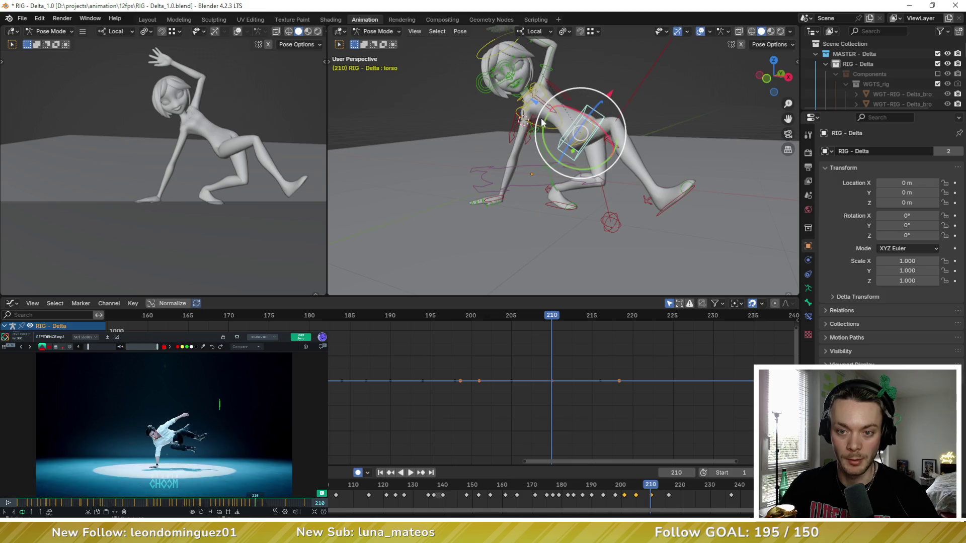
pyautogui.press('y')
pyautogui.click(596, 156)
pyautogui.press('g')
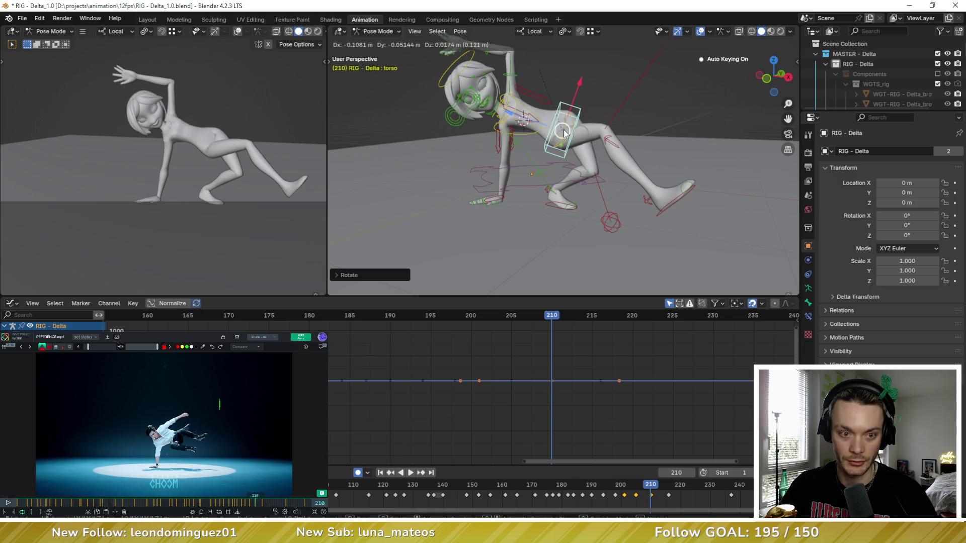
pyautogui.click(563, 132)
pyautogui.click(559, 201)
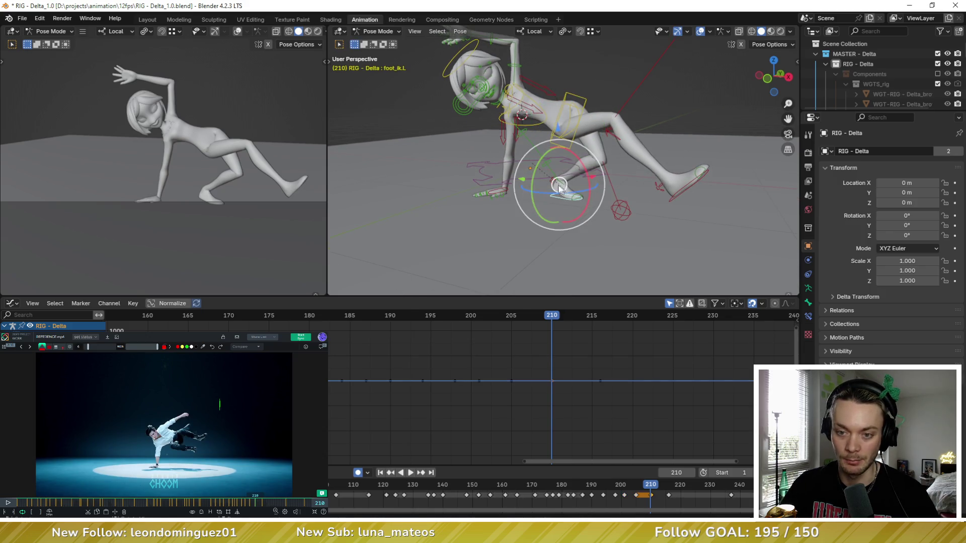
# Raise, turn and reposition foot_ik.L to match the dancer's floor pose
pyautogui.press('g')
pyautogui.click(633, 121)
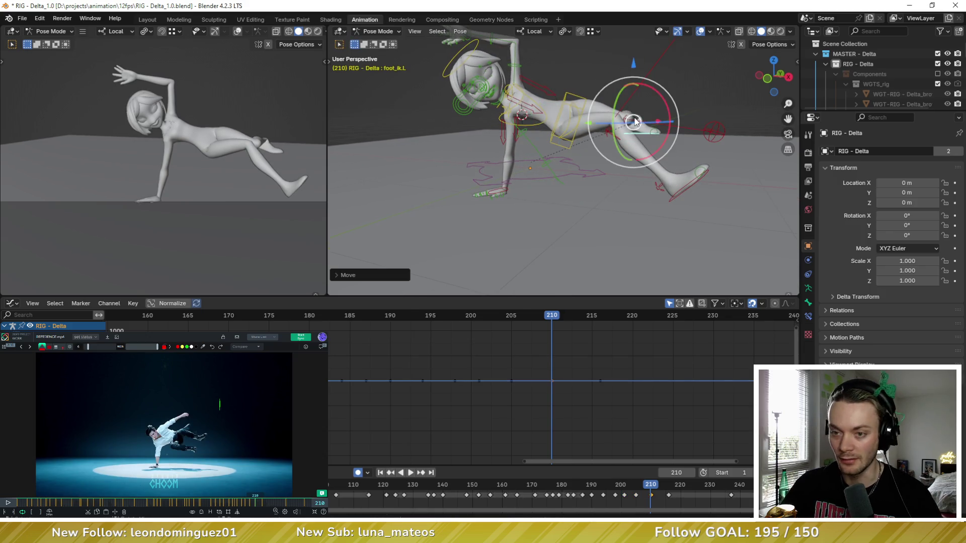
pyautogui.press('r')
pyautogui.click(634, 94)
pyautogui.press('r')
pyautogui.press('r')
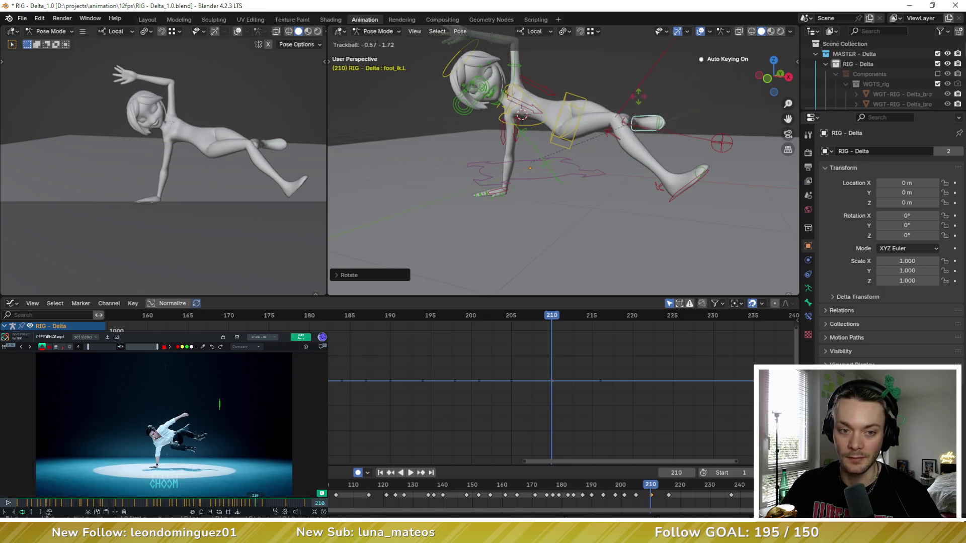
pyautogui.click(642, 114)
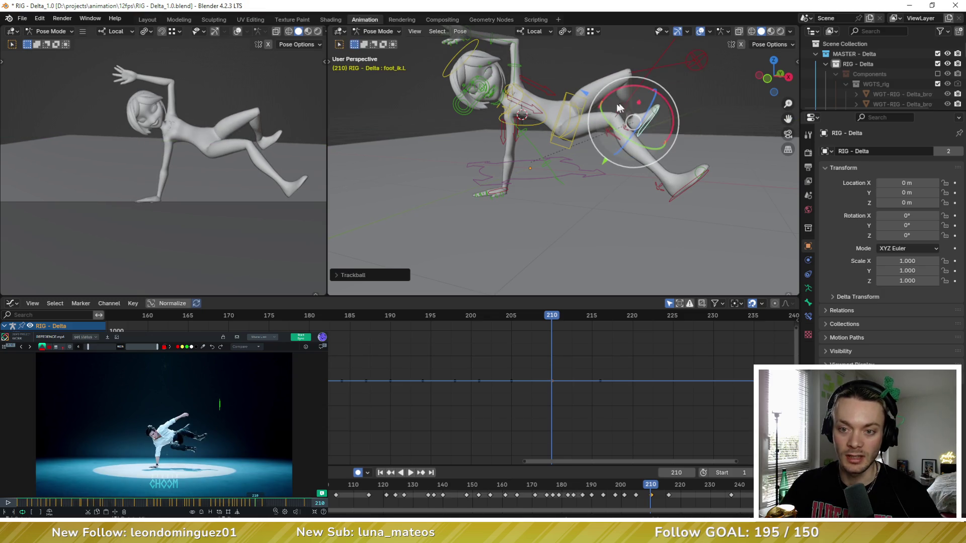
pyautogui.press('g')
pyautogui.click(663, 132)
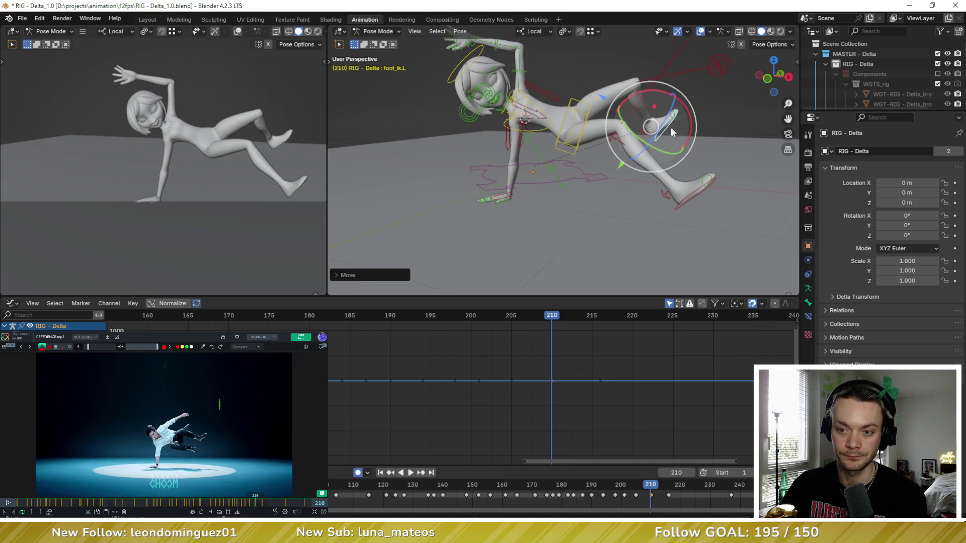
# Clear the left heel bone's rotation with Pose > Clear Transform
pyautogui.click(646, 135)
pyautogui.moveTo(646, 135); pyautogui.dragTo(458, 57, button='middle')
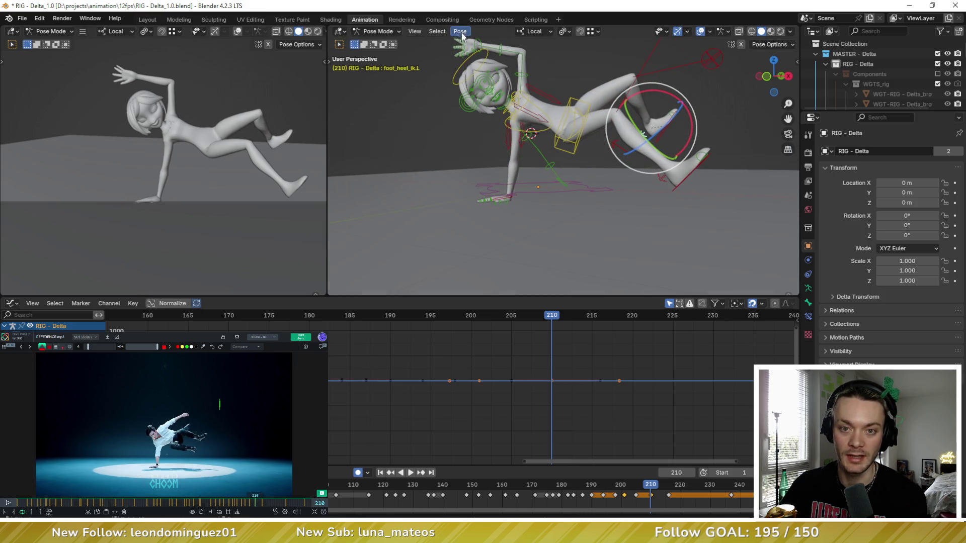
pyautogui.click(461, 33)
pyautogui.click(653, 50)
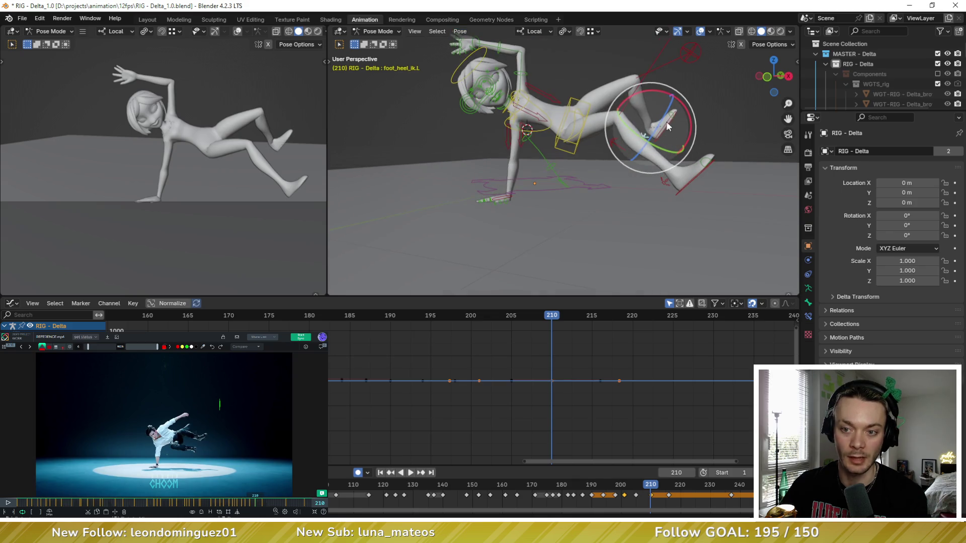
# Tilt the left foot further with free rotations
pyautogui.click(668, 126)
pyautogui.moveTo(647, 88); pyautogui.dragTo(654, 126)
pyautogui.press('g')
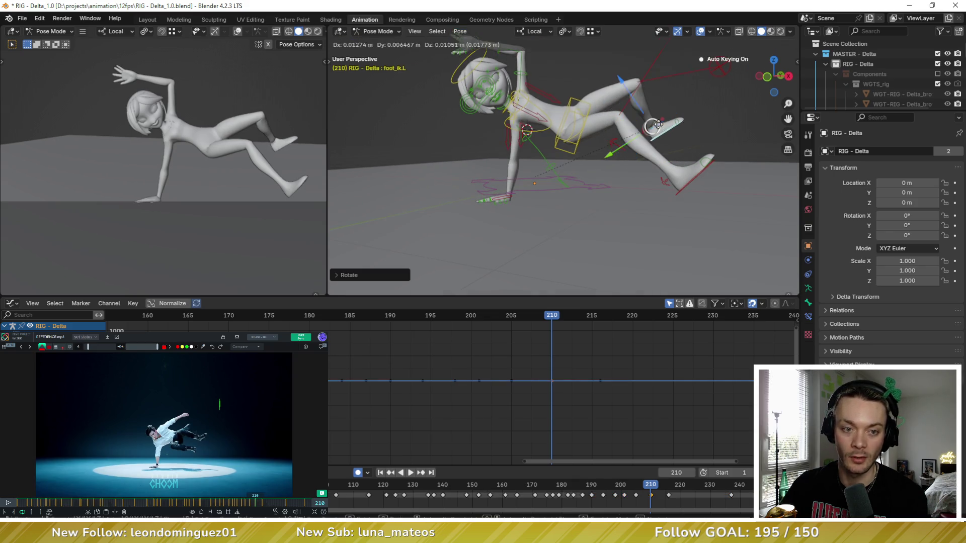
pyautogui.press('Escape')
pyautogui.press('r')
pyautogui.press('r')
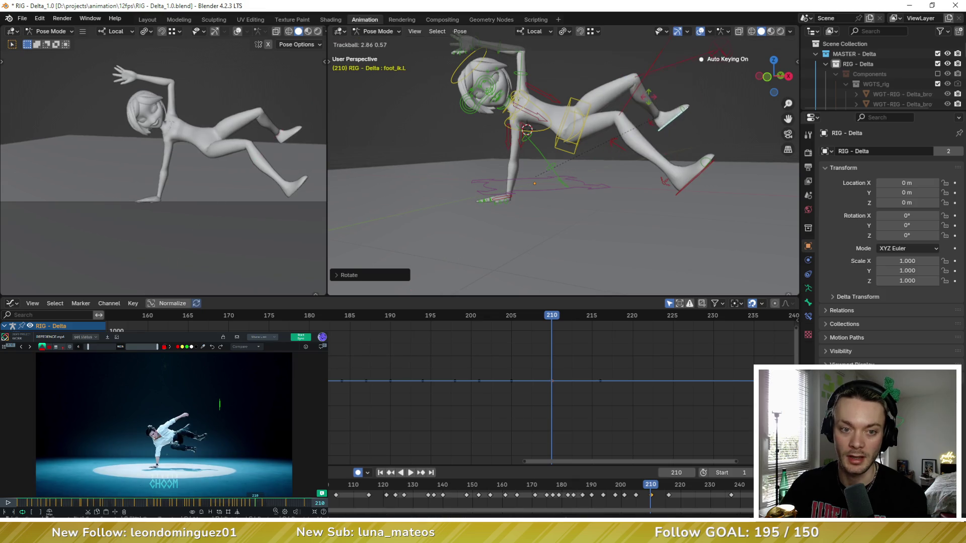
pyautogui.click(654, 106)
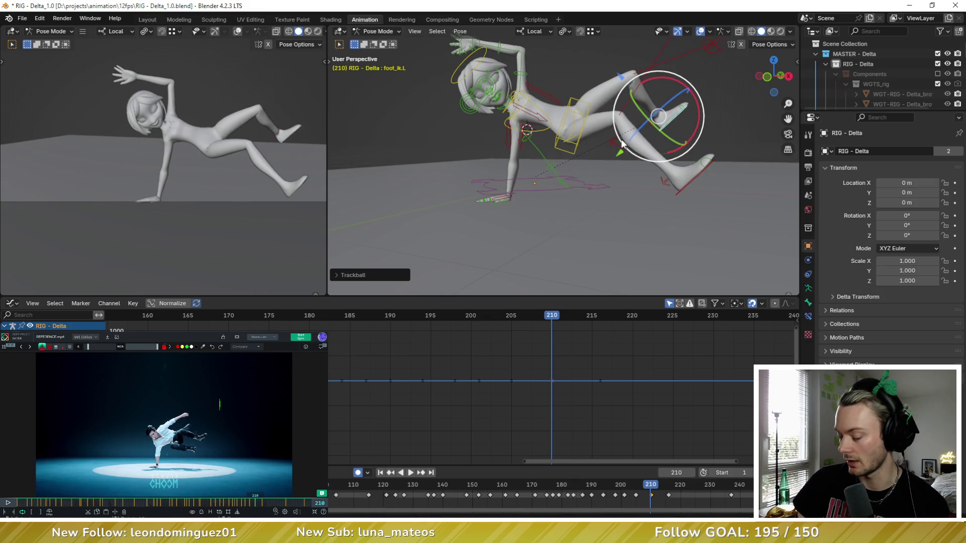
# Rotate foot_ik.R and move it into place on the floor
pyautogui.click(698, 179)
pyautogui.moveTo(659, 159); pyautogui.dragTo(647, 165)
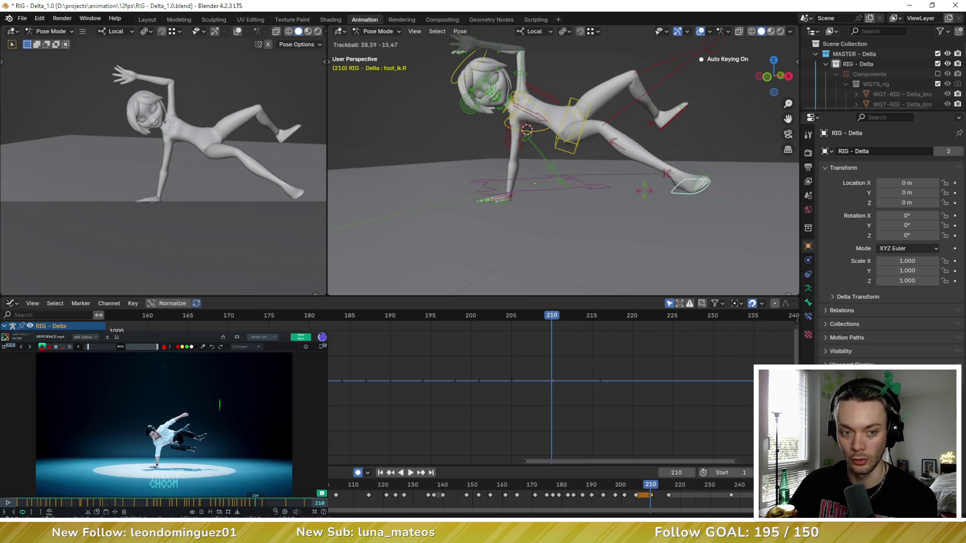
pyautogui.moveTo(620, 168)
pyautogui.mouseDown(button='middle')
pyautogui.moveTo(558, 160)
pyautogui.moveTo(600, 181)
pyautogui.mouseUp(button='middle')
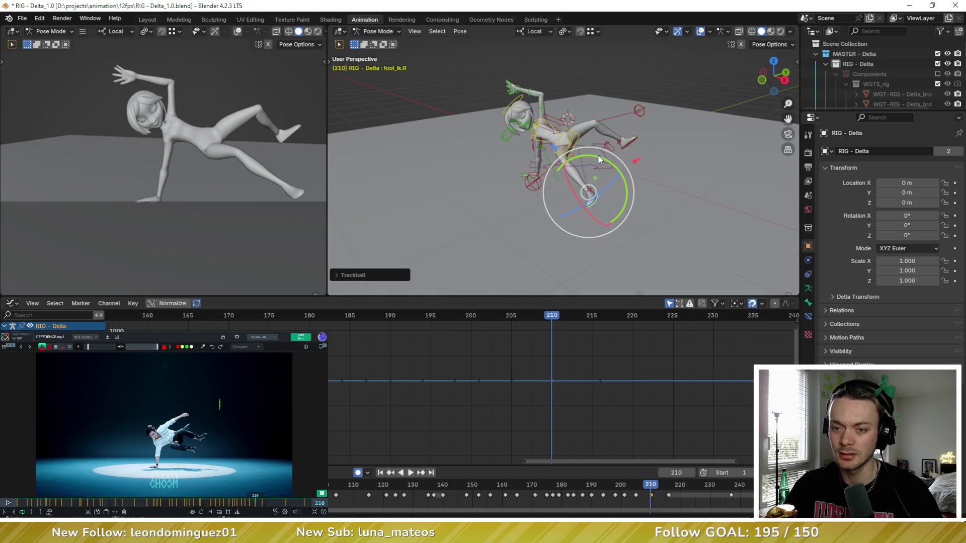
pyautogui.moveTo(588, 172); pyautogui.dragTo(596, 181)
pyautogui.moveTo(596, 181)
pyautogui.mouseDown(button='middle')
pyautogui.moveTo(589, 160)
pyautogui.moveTo(546, 159)
pyautogui.mouseUp(button='middle')
pyautogui.press('g')
pyautogui.click(589, 161)
pyautogui.press('g')
pyautogui.click(590, 156)
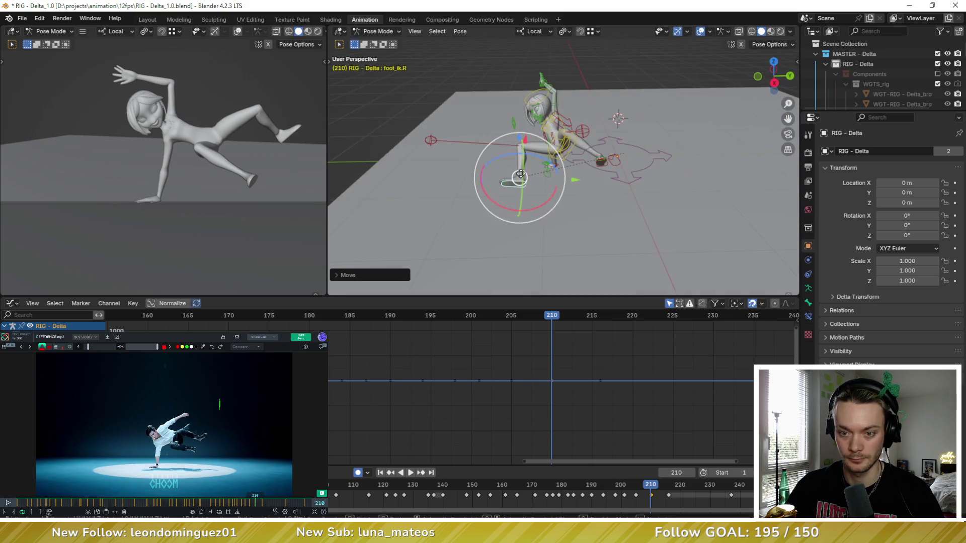
# Turn the right foot about its Y axis, then shift the torso to a new position
pyautogui.moveTo(546, 159); pyautogui.dragTo(558, 168)
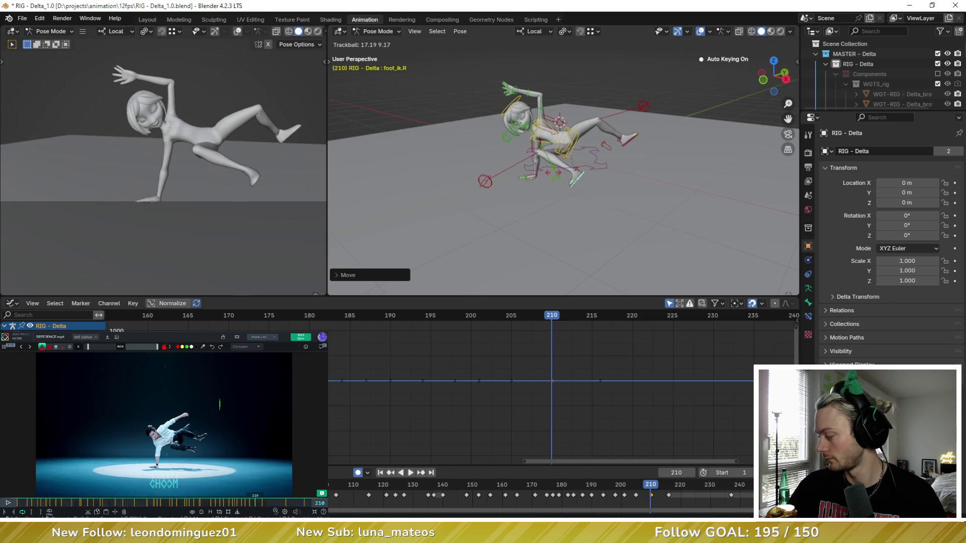
pyautogui.press('r')
pyautogui.press('r')
pyautogui.moveTo(559, 168)
pyautogui.mouseDown(button='middle')
pyautogui.moveTo(604, 162)
pyautogui.moveTo(568, 141)
pyautogui.moveTo(596, 162)
pyautogui.mouseUp(button='middle')
pyautogui.press('y')
pyautogui.click(604, 162)
pyautogui.click(595, 148)
pyautogui.click(568, 141)
pyautogui.press('g')
pyautogui.click(562, 147)
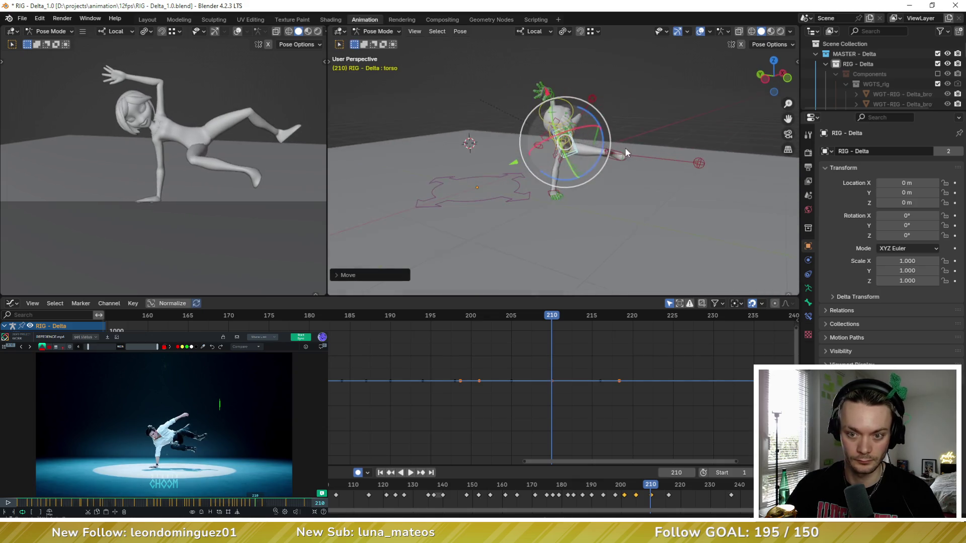
# Retilt the chest with free rotations to repose the upper body
pyautogui.press('r')
pyautogui.press('r')
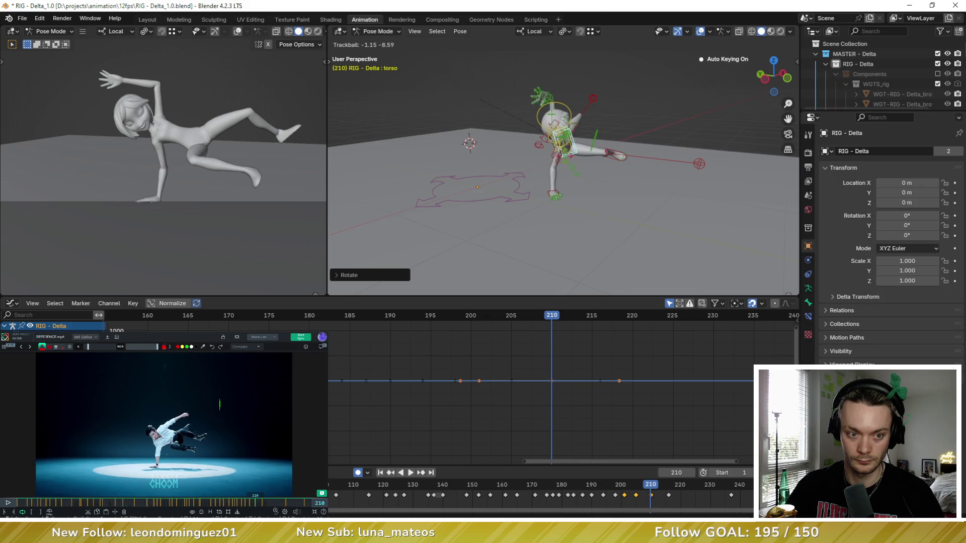
pyautogui.click(562, 144)
pyautogui.scroll(3, 549, 122)
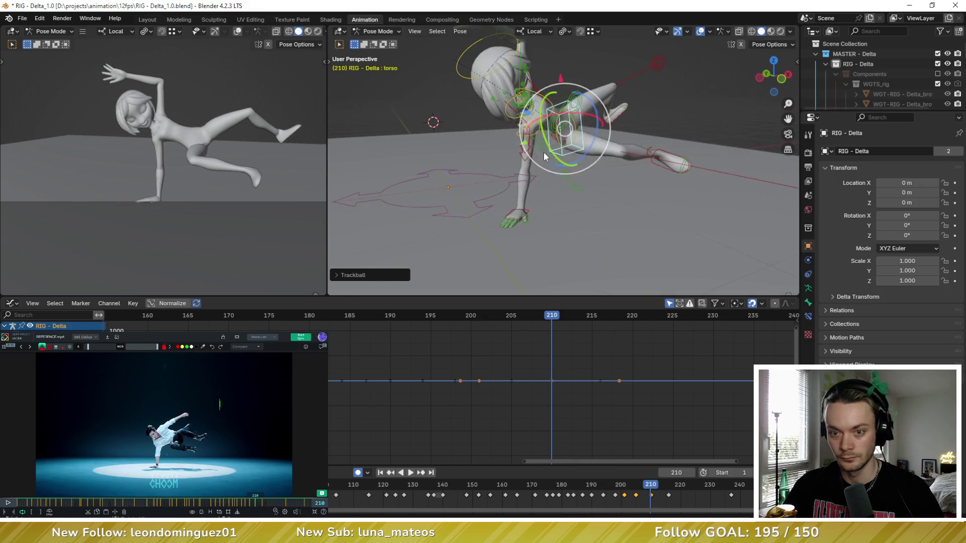
pyautogui.moveTo(548, 122); pyautogui.dragTo(549, 123, button='middle')
pyautogui.press('r')
pyautogui.press('r')
pyautogui.click(553, 132)
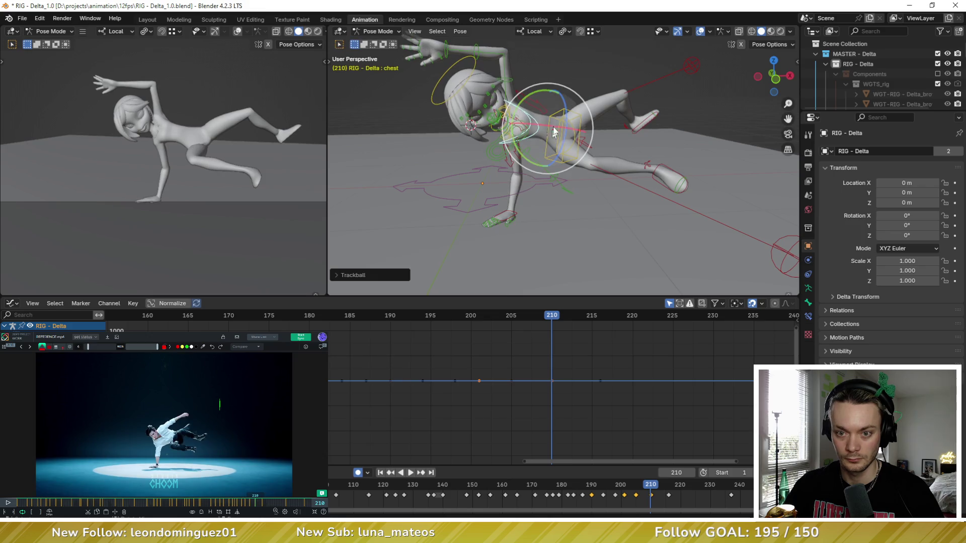
pyautogui.press('r')
pyautogui.press('r')
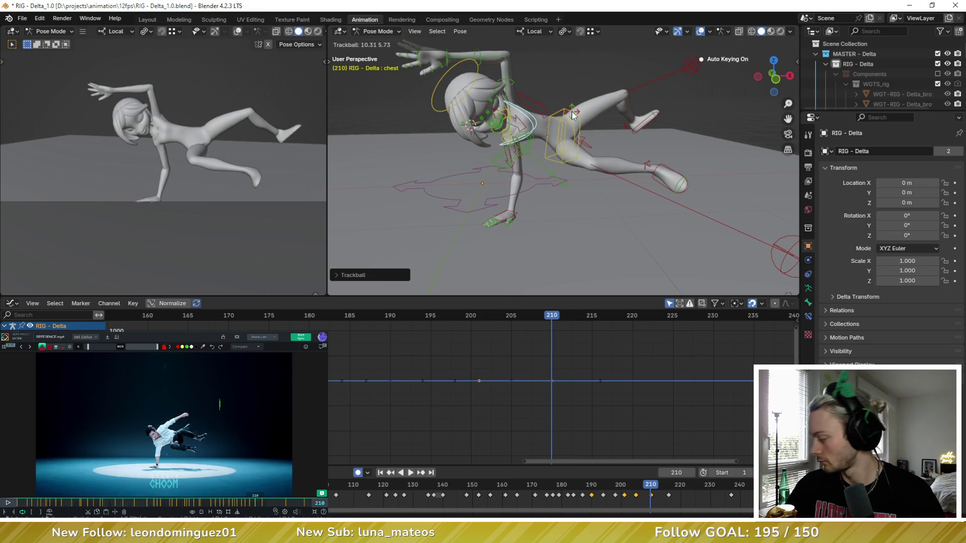
pyautogui.click(572, 113)
pyautogui.scroll(2, 559, 125)
pyautogui.scroll(2, 539, 136)
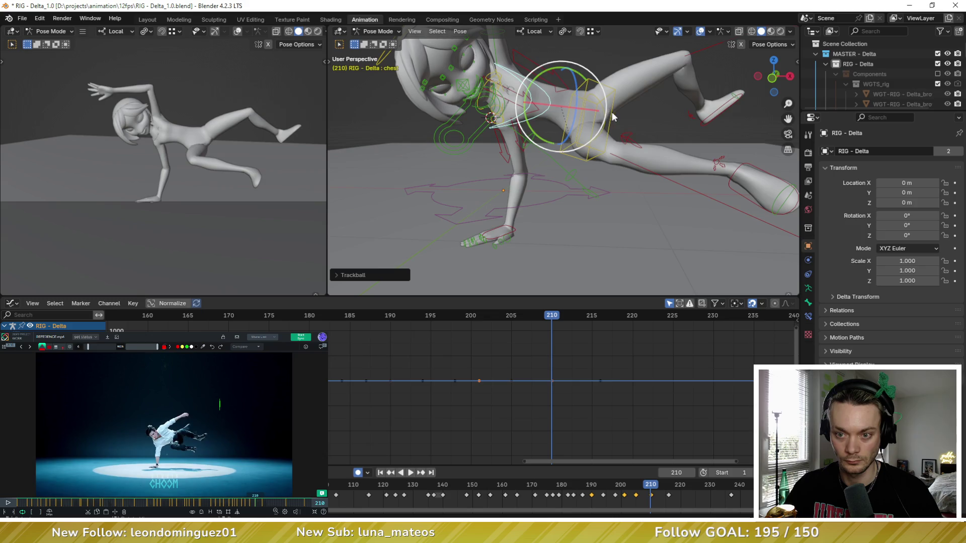
# Move and rotate the torso control to adjust Delta's lean
pyautogui.click(592, 114)
pyautogui.press('g')
pyautogui.click(589, 113)
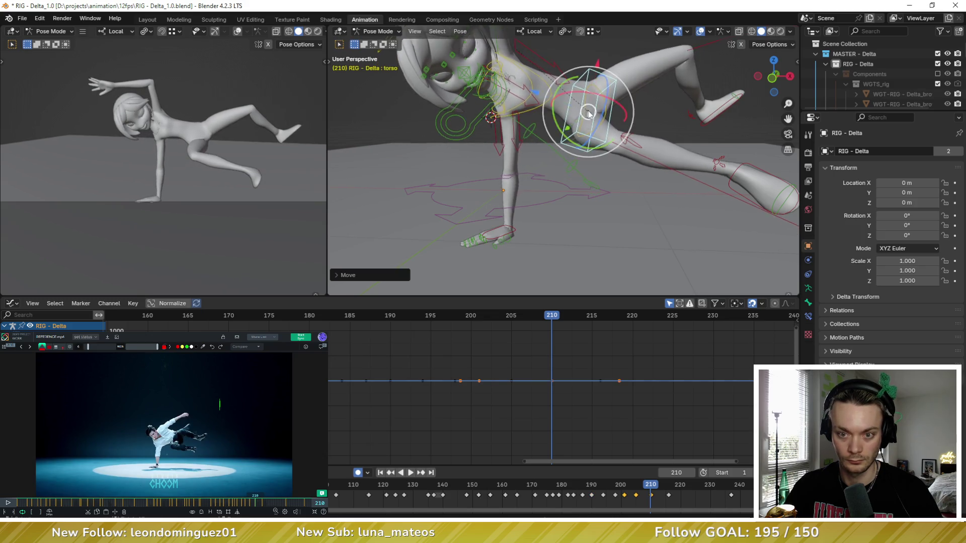
pyautogui.moveTo(588, 113); pyautogui.dragTo(656, 109, button='middle')
pyautogui.press('r')
pyautogui.press('r')
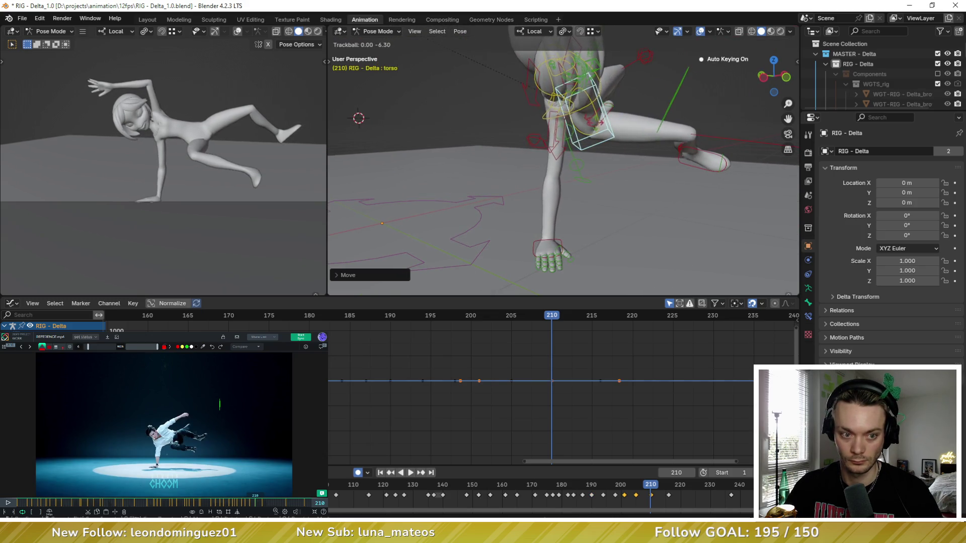
pyautogui.click(556, 114)
pyautogui.moveTo(557, 114); pyautogui.dragTo(544, 106, button='middle')
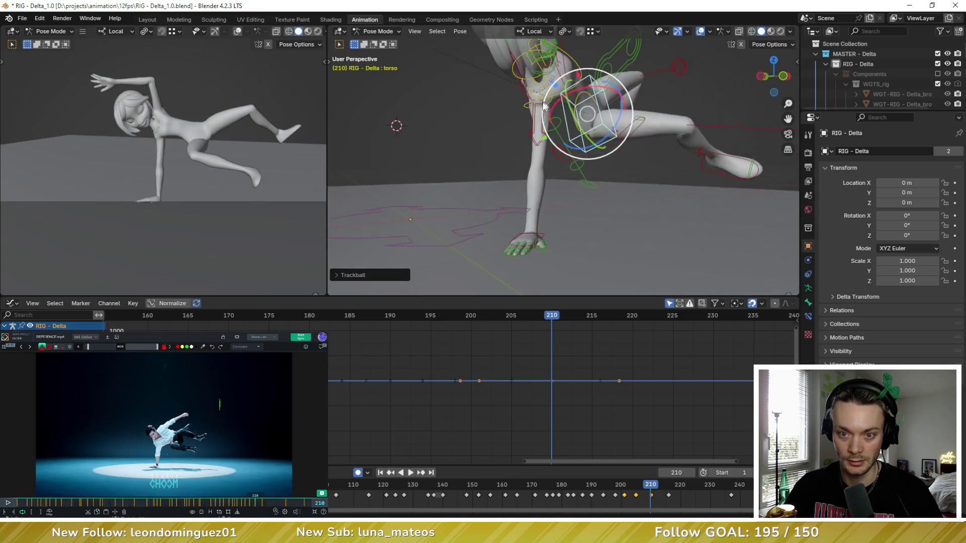
pyautogui.scroll(4, 545, 105)
# Reset the right shoulder's pose with Pose > Clear Transform
pyautogui.click(511, 58)
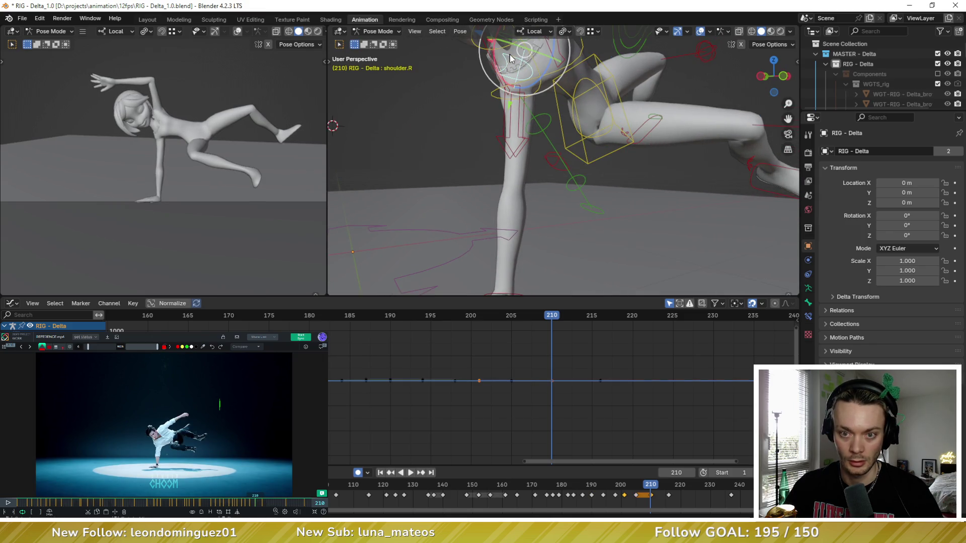
pyautogui.click(459, 31)
pyautogui.click(596, 75)
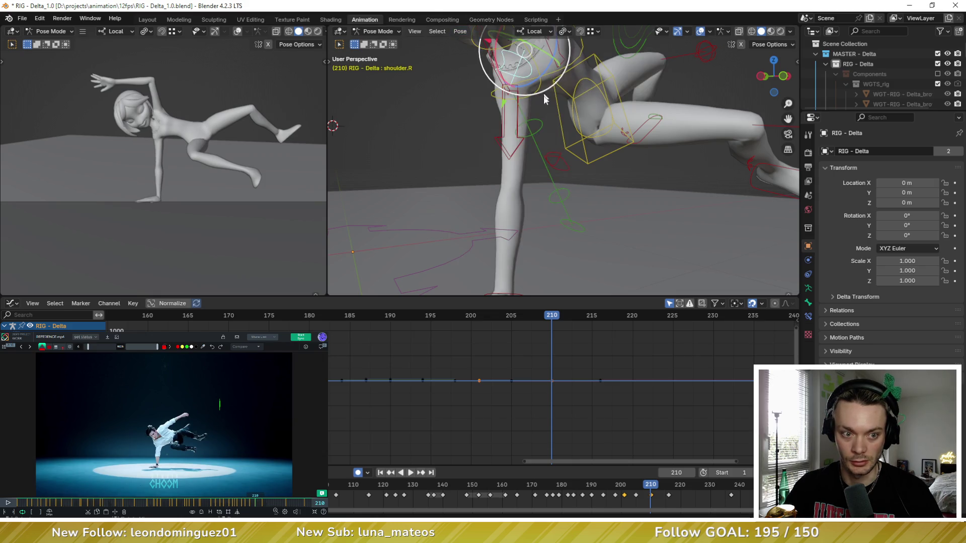
pyautogui.moveTo(544, 100)
pyautogui.mouseDown(button='middle')
pyautogui.moveTo(610, 111)
pyautogui.moveTo(581, 107)
pyautogui.moveTo(575, 187)
pyautogui.mouseUp(button='middle')
# Reposition the torso, rotate the chest, and free-rotate the torso again
pyautogui.click(610, 110)
pyautogui.press('g')
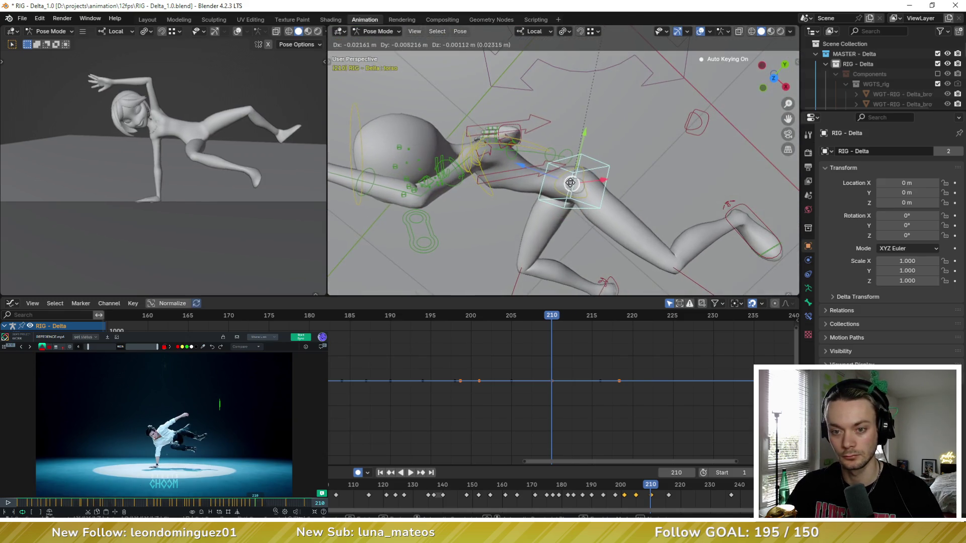
pyautogui.click(551, 162)
pyautogui.click(536, 144)
pyautogui.moveTo(532, 145)
pyautogui.mouseDown()
pyautogui.moveTo(545, 161)
pyautogui.moveTo(555, 155)
pyautogui.mouseUp()
pyautogui.click(549, 164)
pyautogui.press('r')
pyautogui.press('r')
pyautogui.click(585, 53)
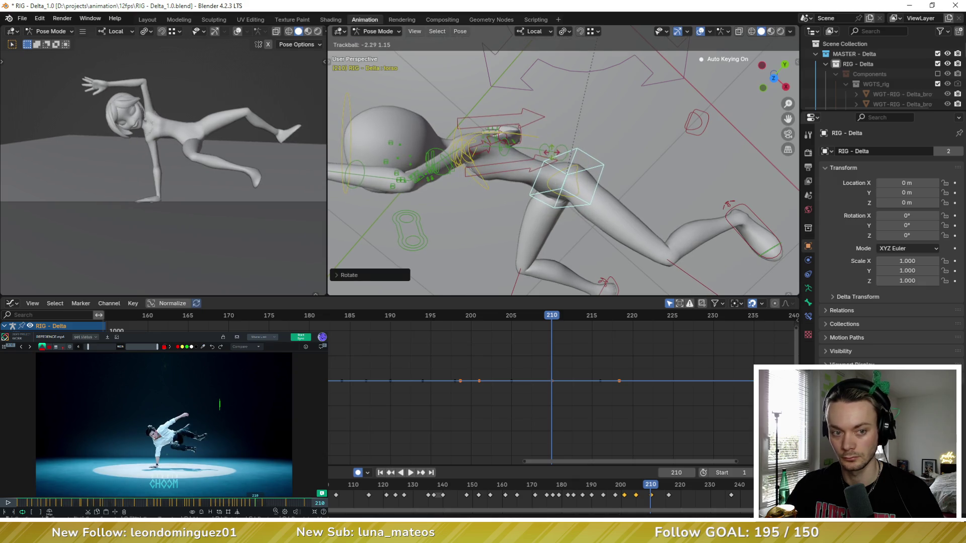
pyautogui.moveTo(585, 53)
pyautogui.mouseDown(button='middle')
pyautogui.moveTo(540, 96)
pyautogui.moveTo(509, 101)
pyautogui.mouseUp(button='middle')
# Reset the head and neck control's pose with Pose > Clear Transform
pyautogui.click(540, 96)
pyautogui.click(460, 31)
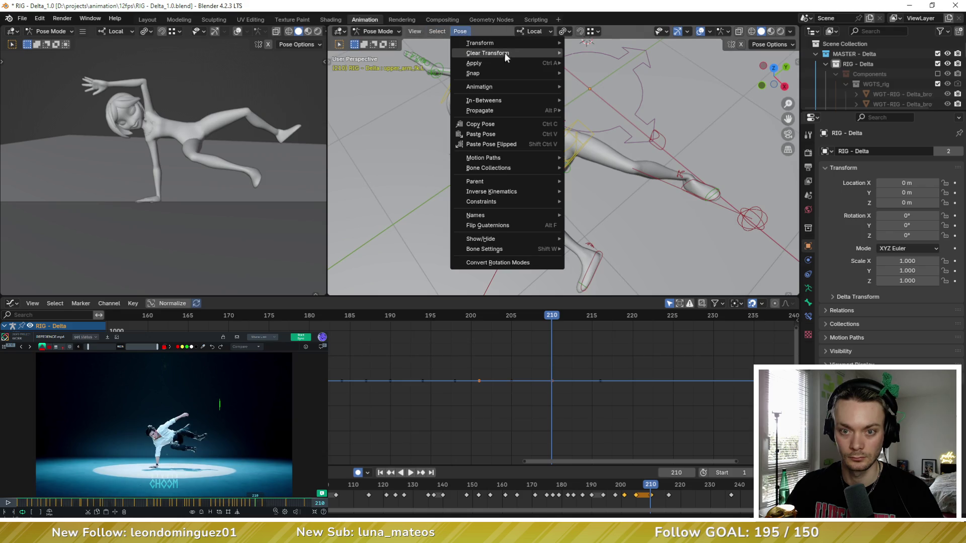
pyautogui.moveTo(488, 54)
pyautogui.click(596, 52)
pyautogui.moveTo(597, 51)
pyautogui.mouseDown(button='middle')
pyautogui.moveTo(529, 135)
pyautogui.moveTo(592, 103)
pyautogui.mouseUp(button='middle')
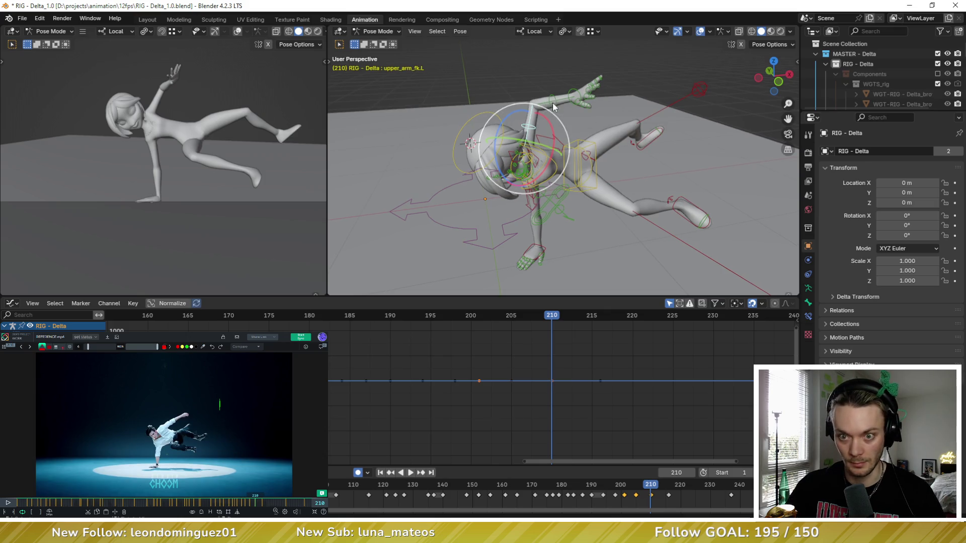
# Raise the left forearm and upper arm, and adjust the left thumb
pyautogui.moveTo(555, 130); pyautogui.dragTo(563, 80)
pyautogui.click(521, 138)
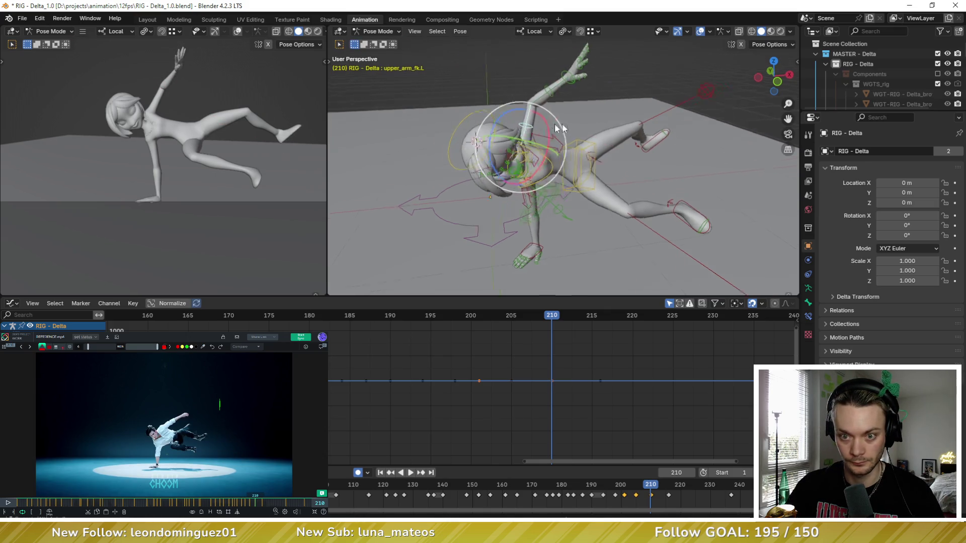
pyautogui.moveTo(521, 138); pyautogui.dragTo(507, 103, button='middle')
pyautogui.moveTo(508, 104); pyautogui.dragTo(517, 98)
pyautogui.click(515, 99)
pyautogui.press('r')
pyautogui.press('r')
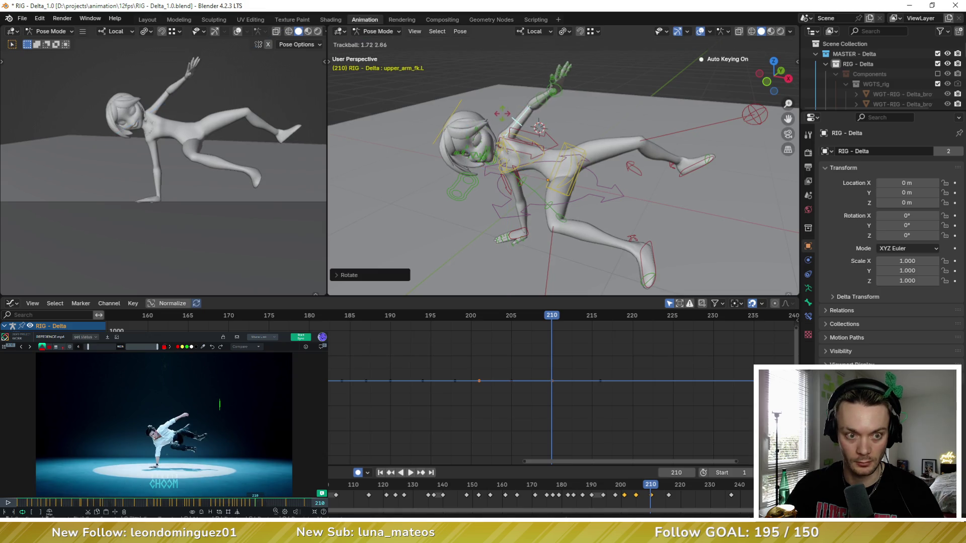
pyautogui.click(497, 128)
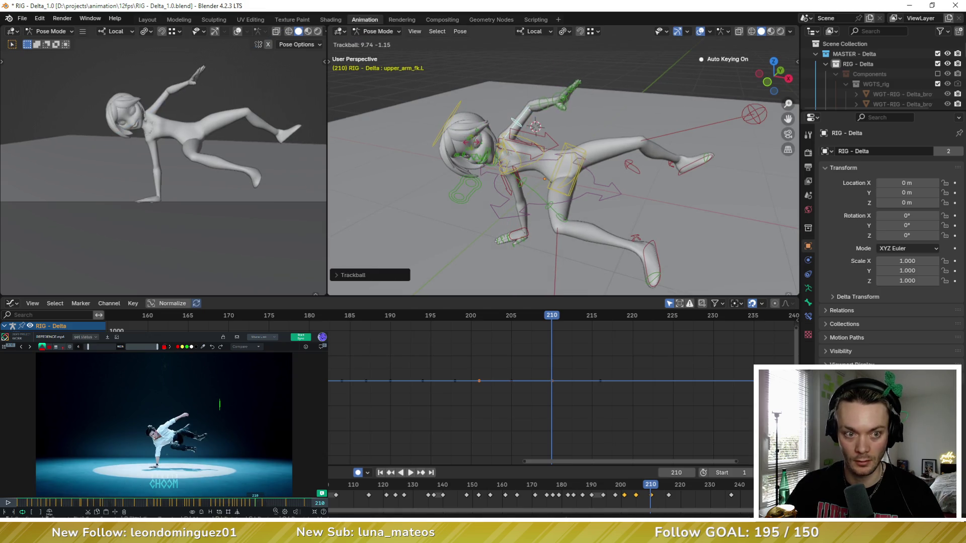
pyautogui.click(575, 92)
pyautogui.scroll(3, 551, 67)
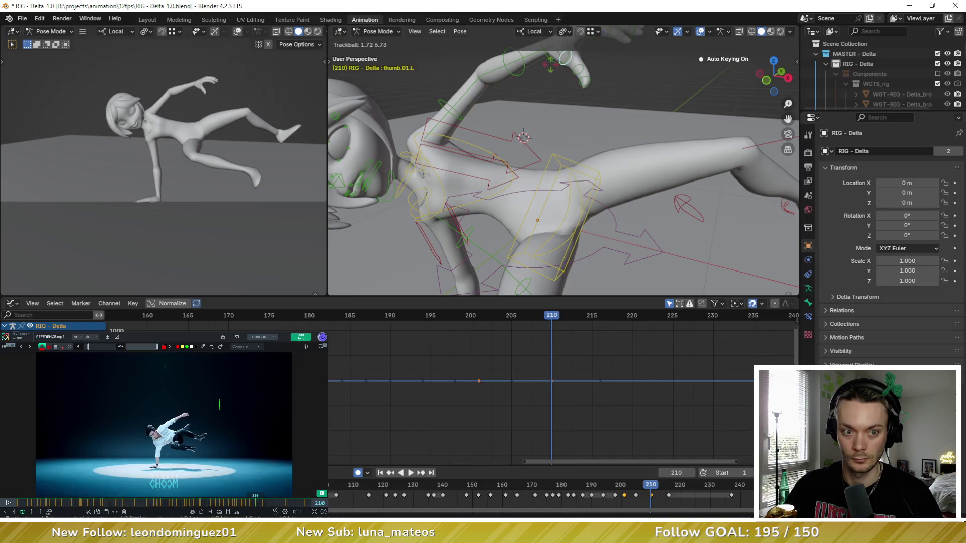
pyautogui.click(554, 68)
pyautogui.scroll(-3, 615, 123)
pyautogui.scroll(-2, 703, 182)
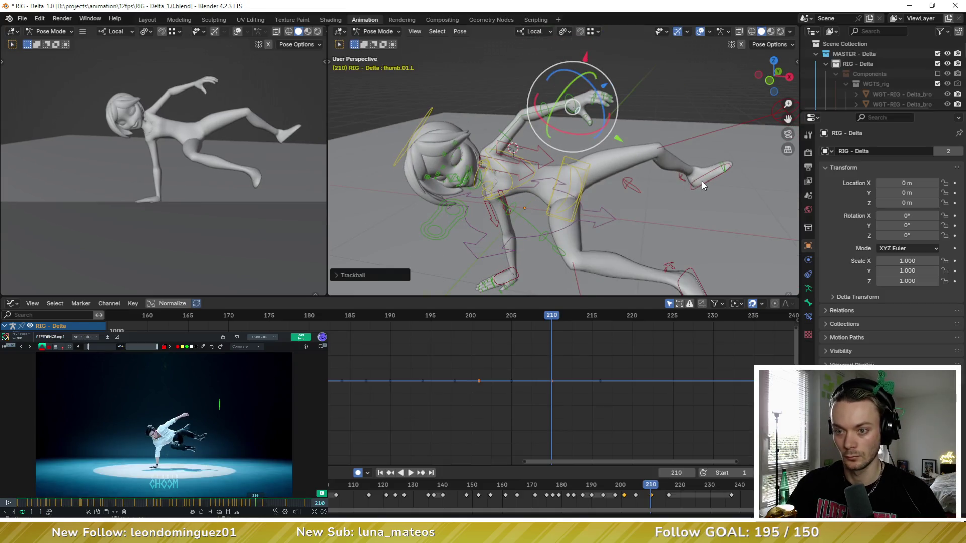
# Turn foot_ik.L about its Y axis, rotate it freely and lift it to a new position
pyautogui.click(706, 181)
pyautogui.moveTo(708, 179); pyautogui.dragTo(656, 162, button='middle')
pyautogui.press('r')
pyautogui.press('y')
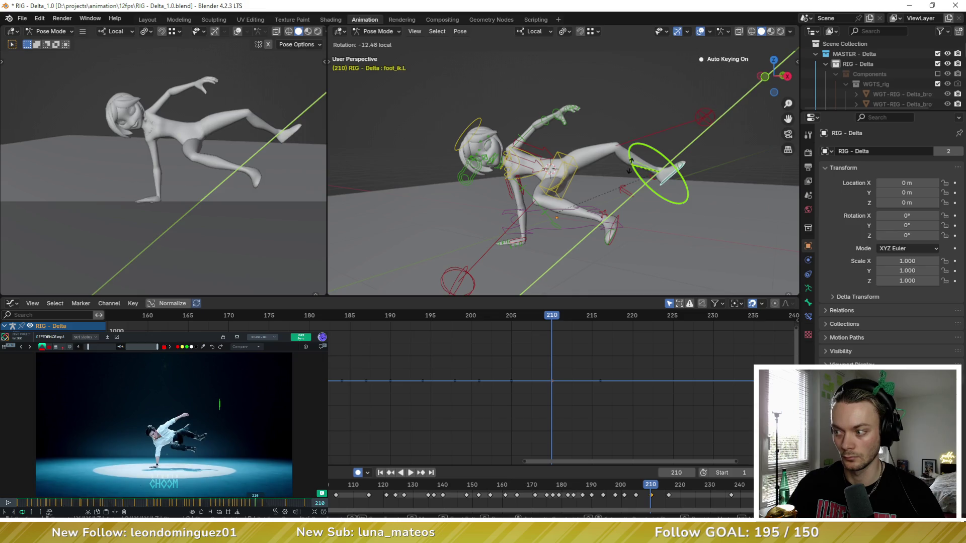
pyautogui.click(619, 136)
pyautogui.press('r')
pyautogui.press('r')
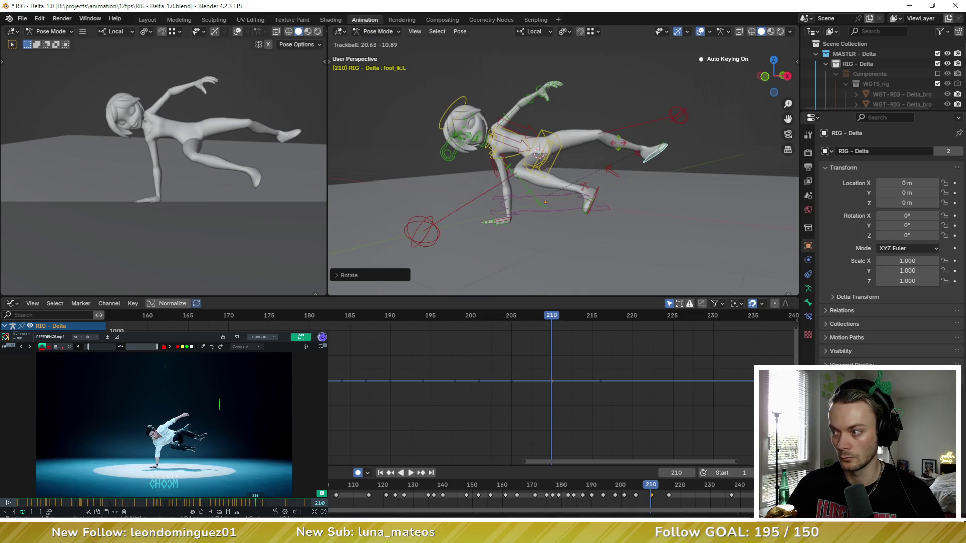
pyautogui.click(653, 147)
pyautogui.moveTo(653, 148); pyautogui.dragTo(627, 150, button='middle')
pyautogui.press('g')
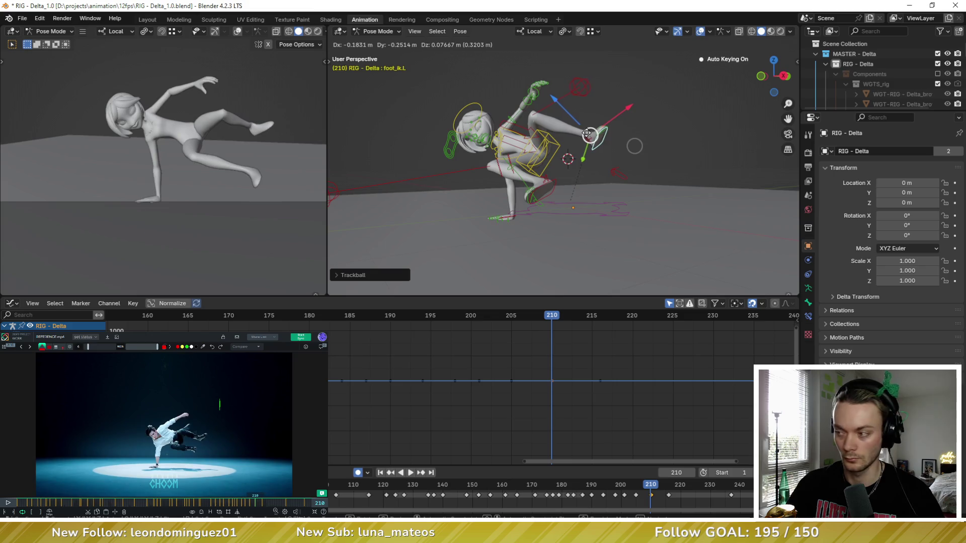
pyautogui.click(588, 134)
# Rotate the left foot further so the raised leg bends toward the body
pyautogui.press('r')
pyautogui.press('r')
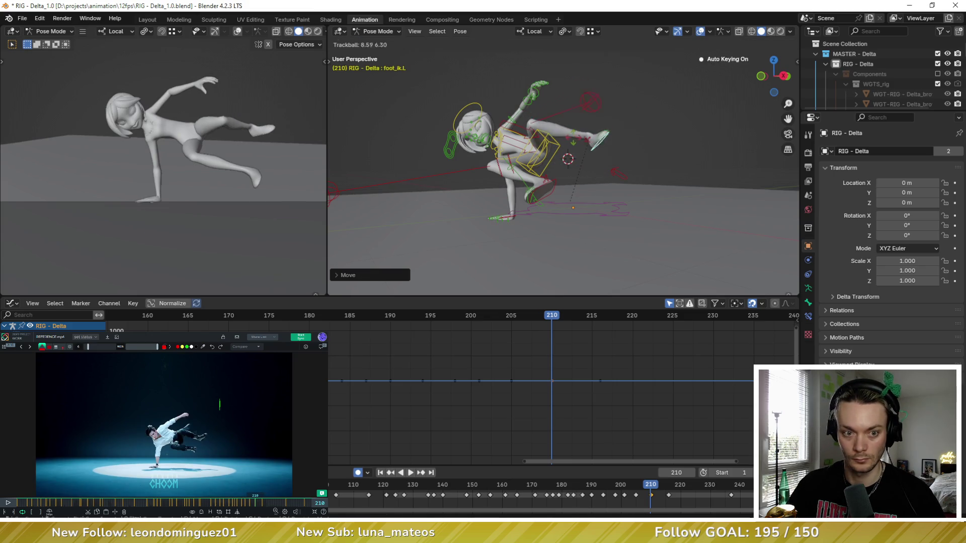
pyautogui.click(558, 151)
pyautogui.press('r')
pyautogui.press('y')
pyautogui.press('y')
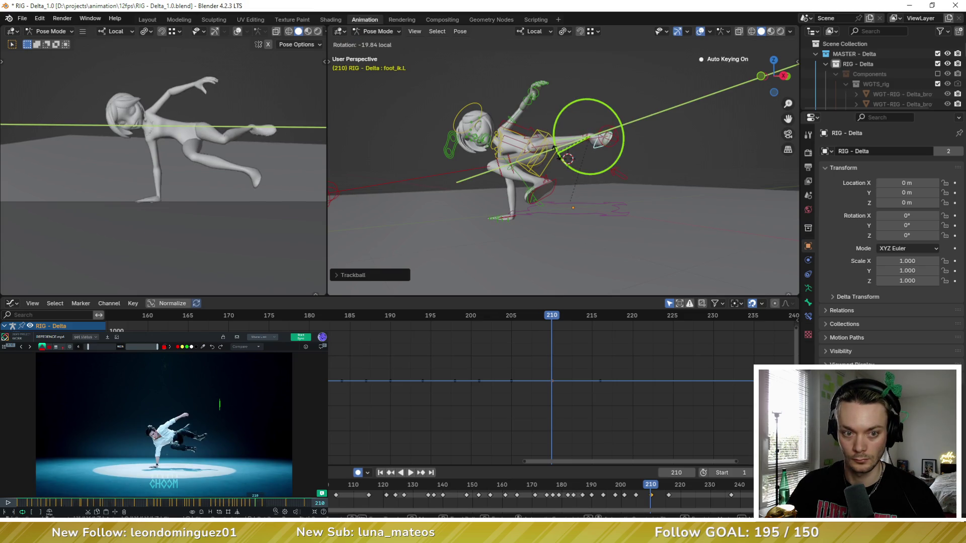
pyautogui.click(559, 151)
pyautogui.moveTo(560, 151); pyautogui.dragTo(498, 204, button='middle')
pyautogui.click(499, 203)
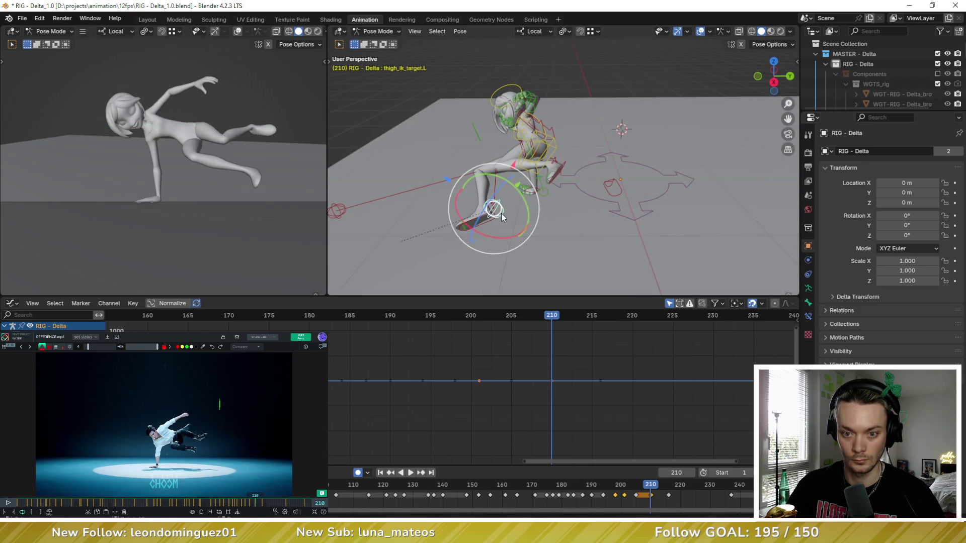
# Move thigh_ik_target.L and foot_ik.L to finish the left leg pose
pyautogui.press('g')
pyautogui.click(501, 164)
pyautogui.moveTo(501, 164)
pyautogui.mouseDown(button='middle')
pyautogui.moveTo(487, 198)
pyautogui.moveTo(523, 229)
pyautogui.mouseUp(button='middle')
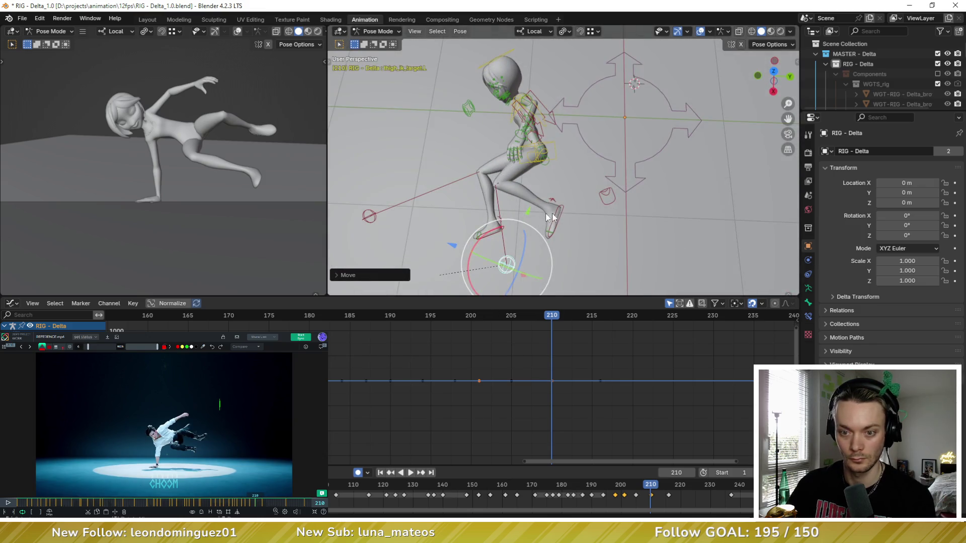
pyautogui.click(522, 228)
pyautogui.press('g')
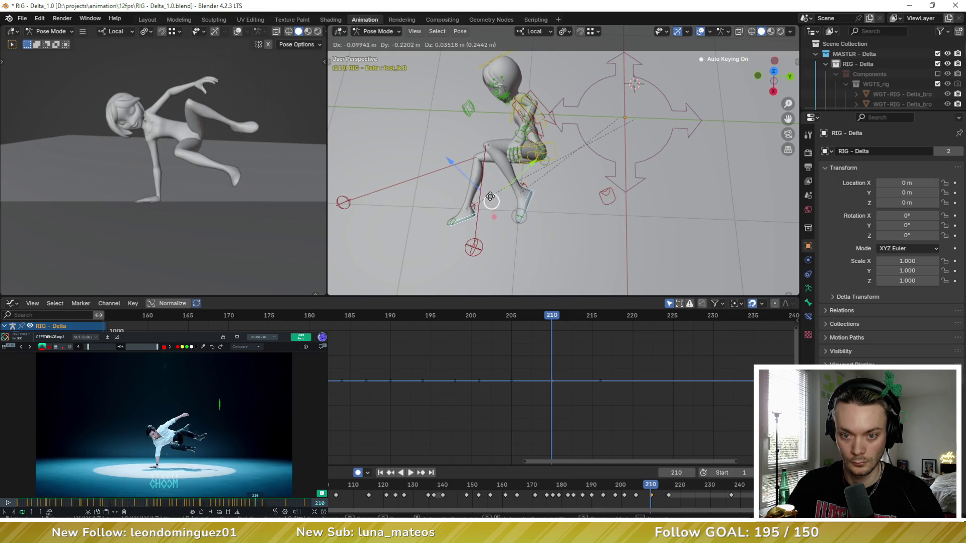
pyautogui.click(499, 199)
pyautogui.moveTo(499, 199)
pyautogui.mouseDown(button='middle')
pyautogui.moveTo(531, 166)
pyautogui.moveTo(526, 137)
pyautogui.moveTo(545, 167)
pyautogui.mouseUp(button='middle')
# Rotate the hips control to turn Delta's torso further at frame 210
pyautogui.click(528, 155)
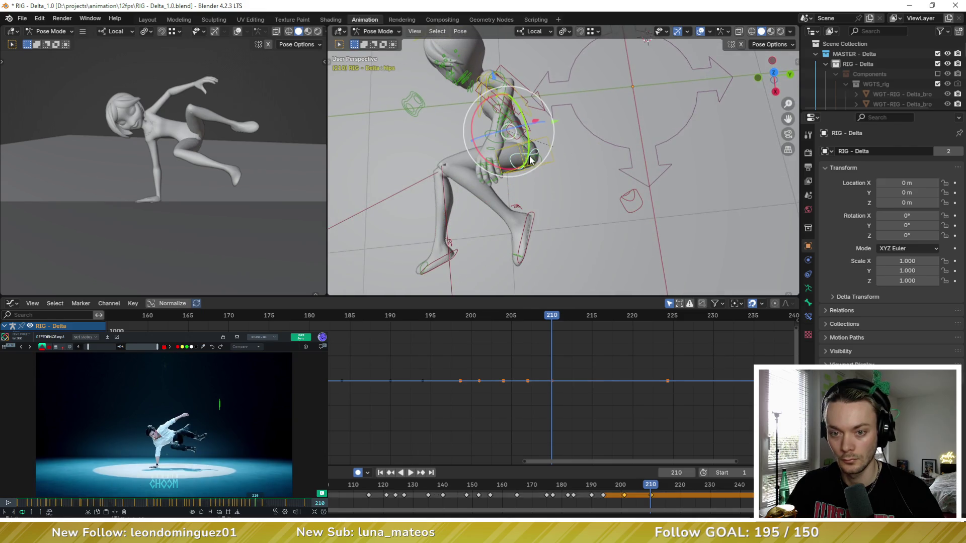
pyautogui.press('r')
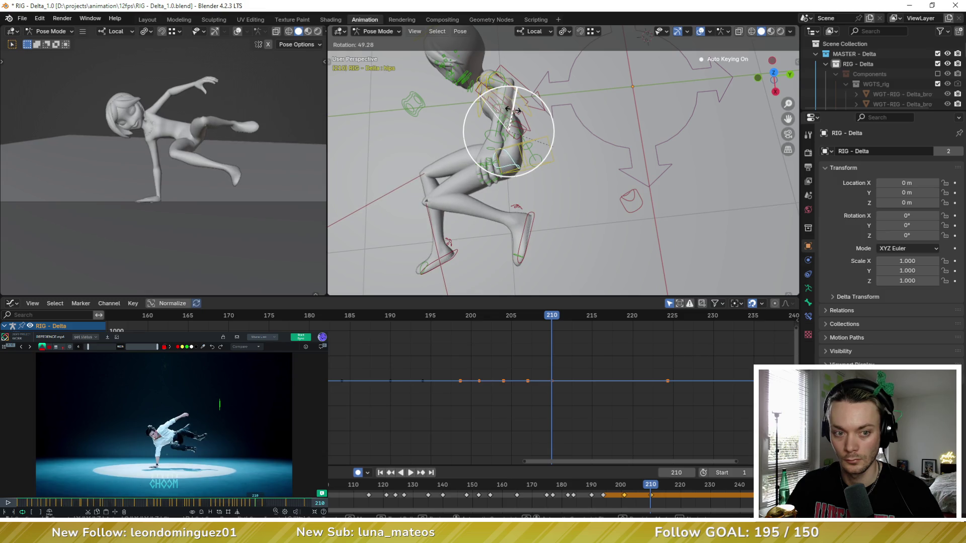
pyautogui.click(511, 113)
pyautogui.moveTo(486, 193); pyautogui.dragTo(522, 165, button='middle')
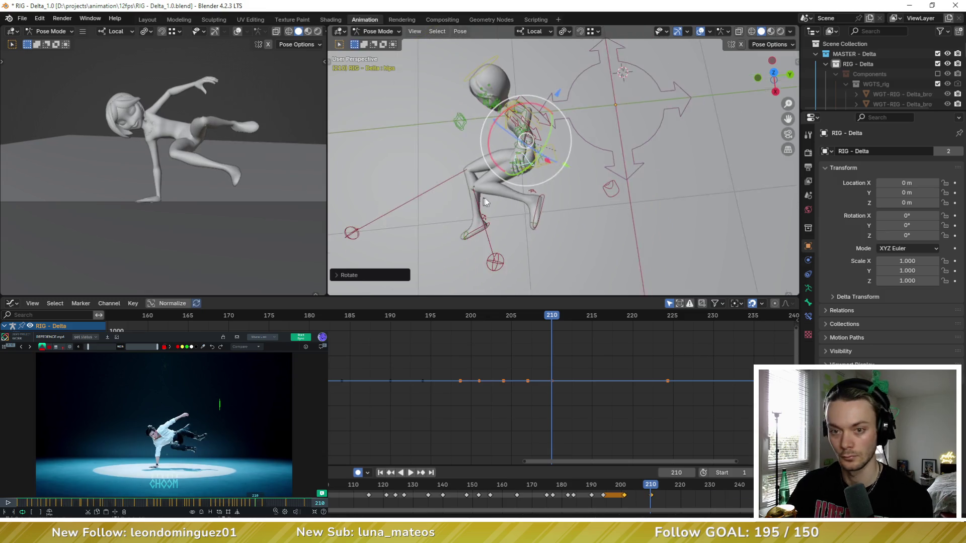
pyautogui.moveTo(450, 173); pyautogui.dragTo(499, 123, button='middle')
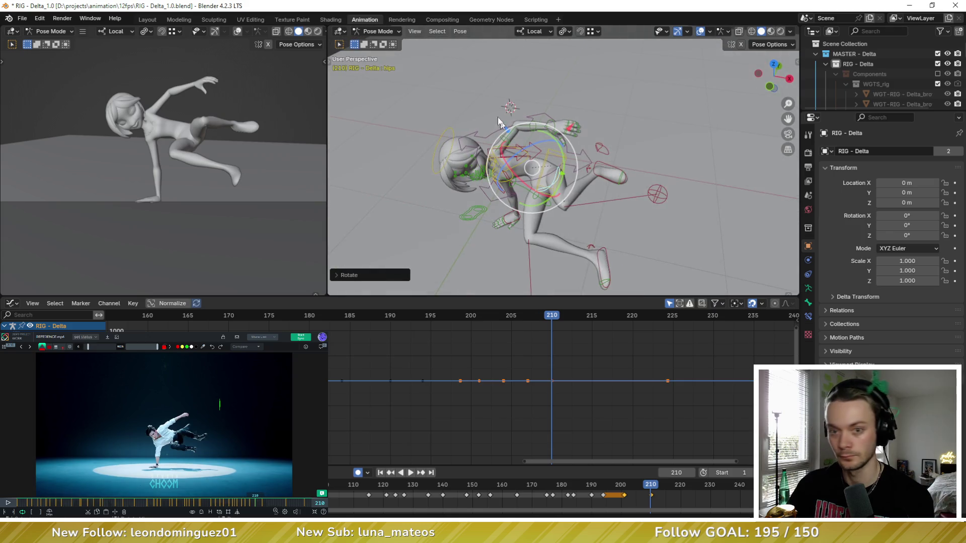
# Rotate the head about its Y axis
pyautogui.click(450, 132)
pyautogui.press('r')
pyautogui.press('y')
pyautogui.click(499, 160)
pyautogui.moveTo(499, 161); pyautogui.dragTo(490, 168, button='middle')
# Flip between keyframes with Up/Down arrows, ending on the bent-over pose at frame 216
pyautogui.press('Up')
pyautogui.press('Down')
pyautogui.press('Up')
pyautogui.press('Down')
pyautogui.press('Up')
pyautogui.press('Down')
pyautogui.press('Up')
pyautogui.moveTo(484, 172)
pyautogui.mouseDown(button='middle')
pyautogui.moveTo(465, 190)
pyautogui.moveTo(553, 172)
pyautogui.mouseUp(button='middle')
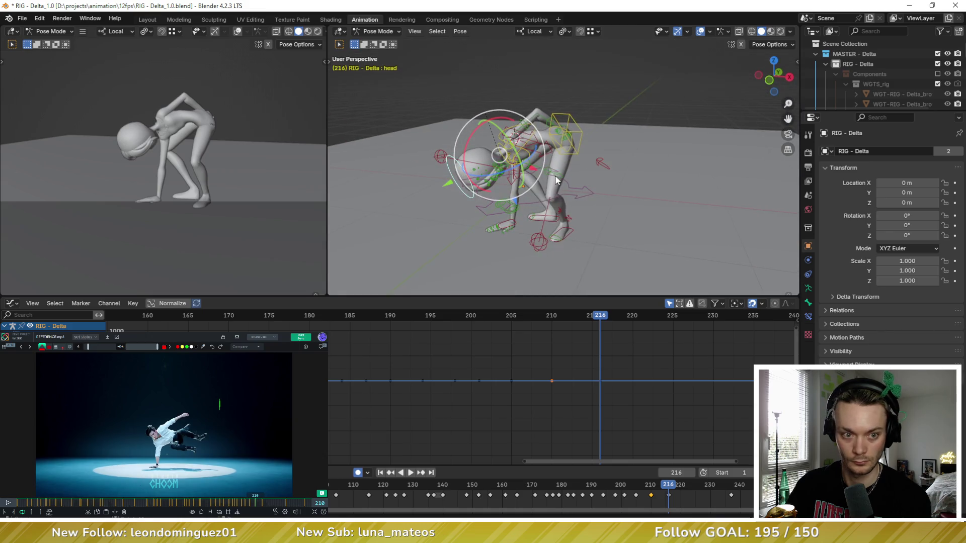
# Flip between the keyed floor pose at frame 210 and the bent-over pose at 216 to compare them
pyautogui.press('Down')
pyautogui.press('Down')
pyautogui.press('Up')
pyautogui.press('Down')
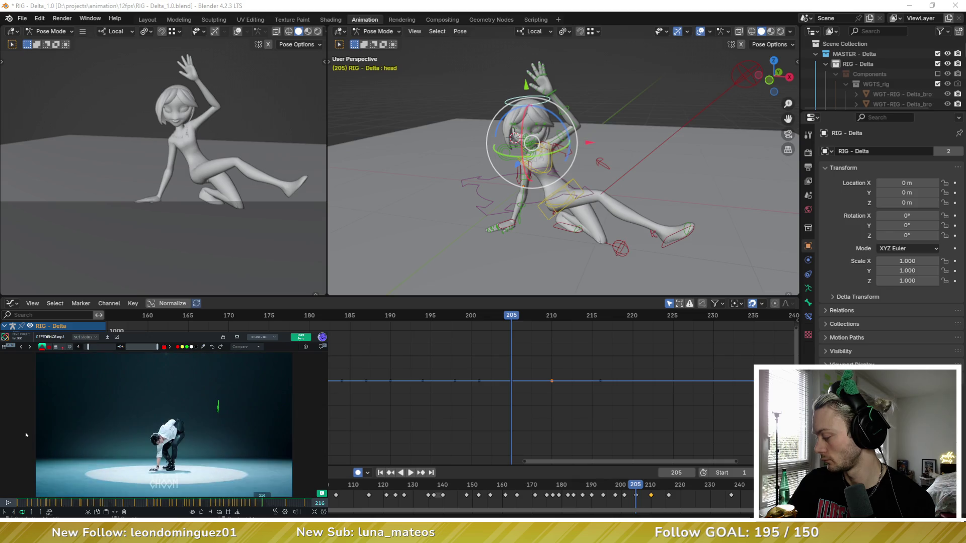
pyautogui.press('Up')
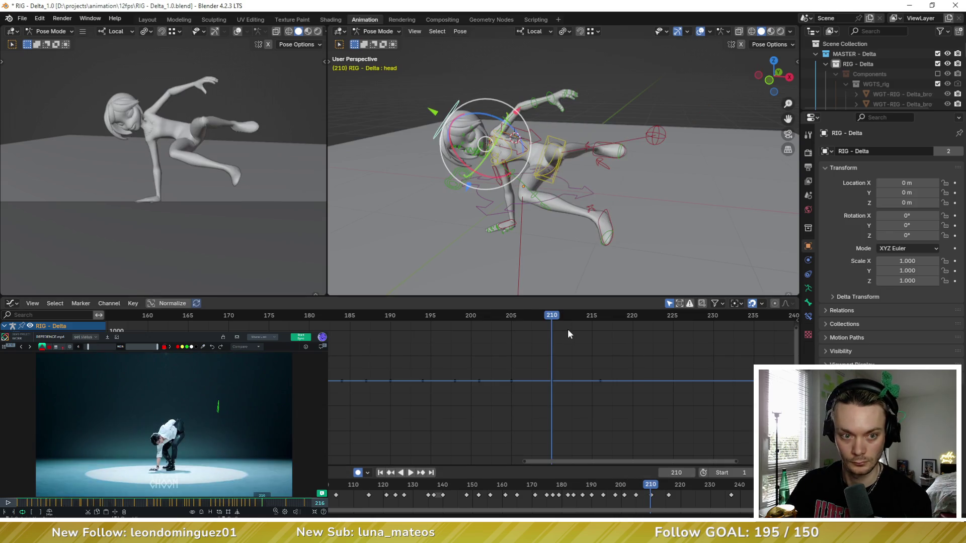
pyautogui.press('Up')
pyautogui.press('Down')
pyautogui.press('Up')
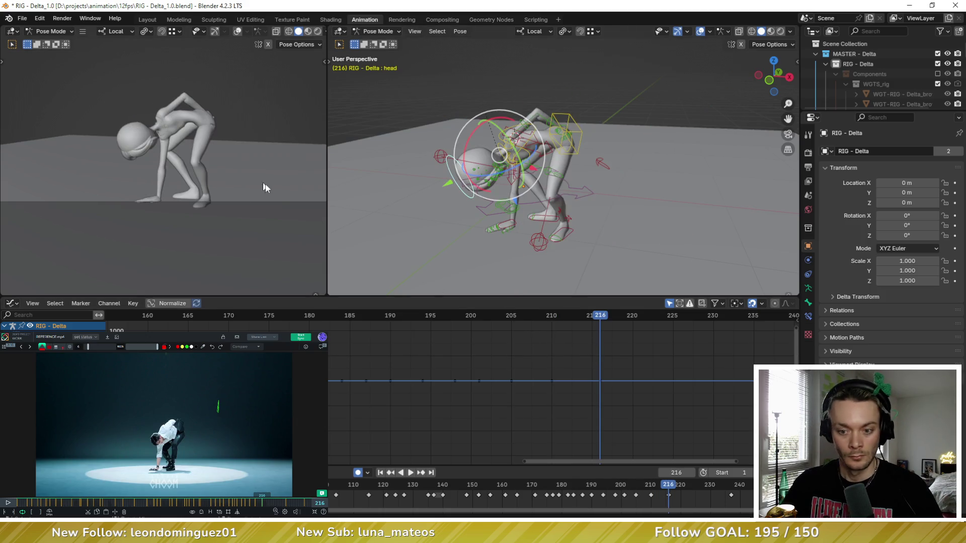
# View Delta enlarged in the camera view from the animation's start, then restore the layout
pyautogui.hotkey('ctrl', 'alt', 'space')
pyautogui.scroll(-3, 321, 185)
pyautogui.scroll(5, 491, 265)
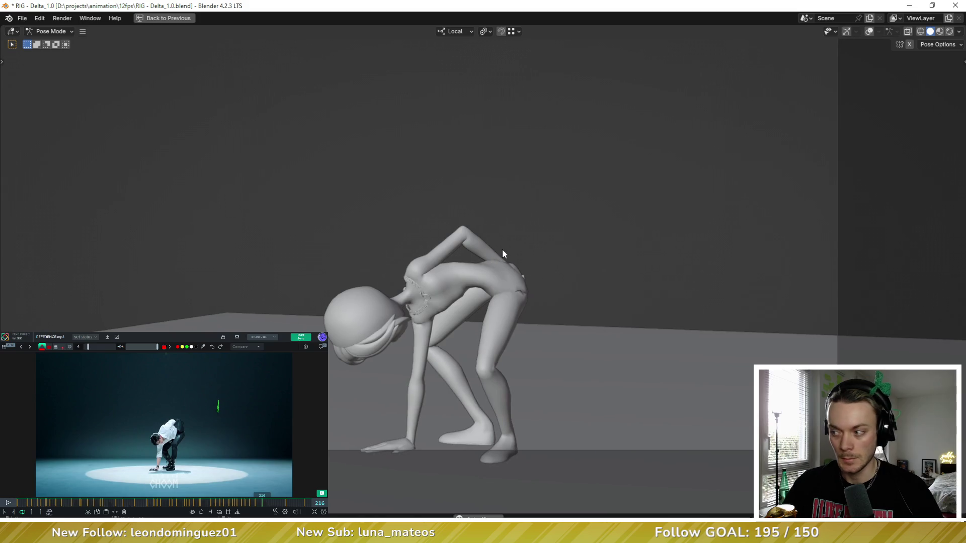
pyautogui.hotkey('shift', 'Left')
pyautogui.press('Up')
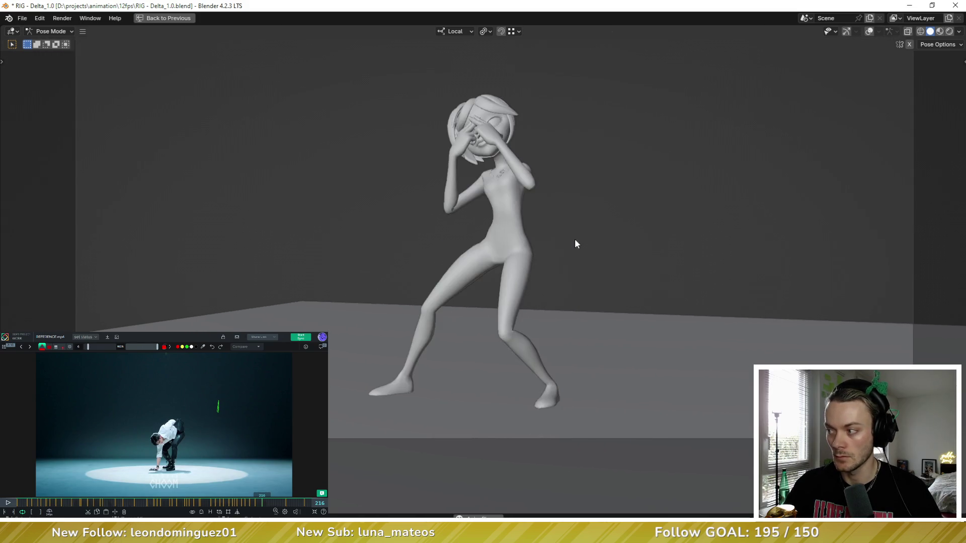
pyautogui.hotkey('ctrl', 'alt', 'space')
# Select the hips control and all its keyframes, then back out of the interpolation choices
pyautogui.click(521, 140)
pyautogui.scroll(-4, 561, 395)
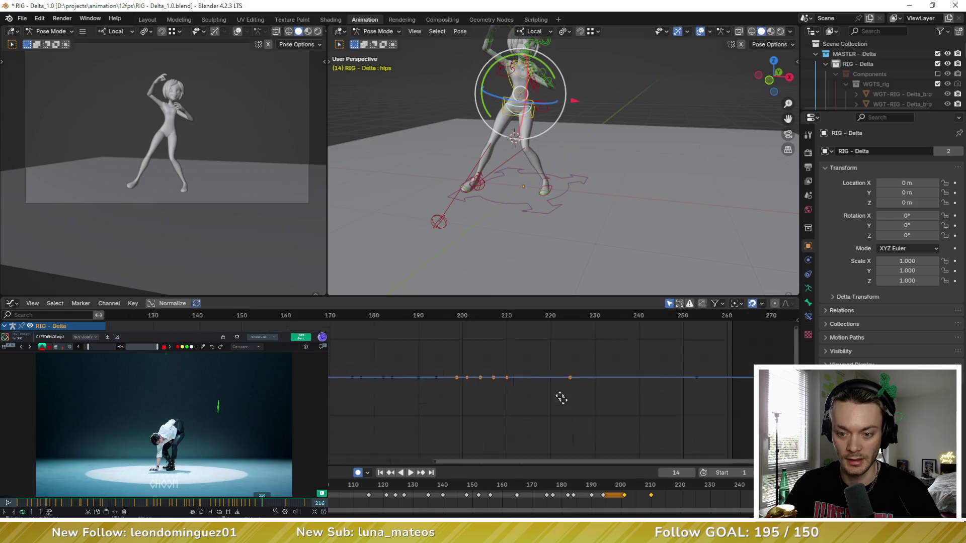
pyautogui.scroll(-2, 545, 404)
pyautogui.press('a')
pyautogui.press('t')
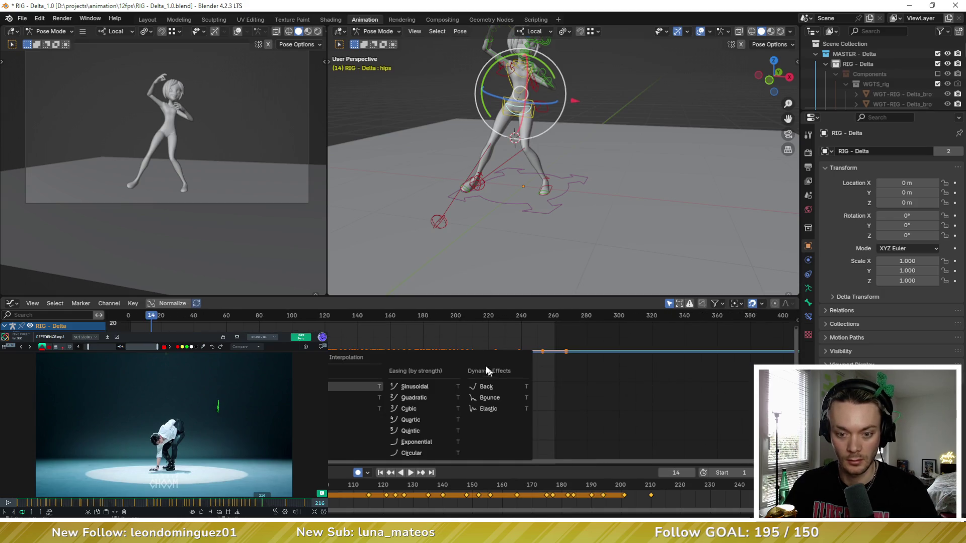
pyautogui.click(352, 386)
pyautogui.click(391, 359)
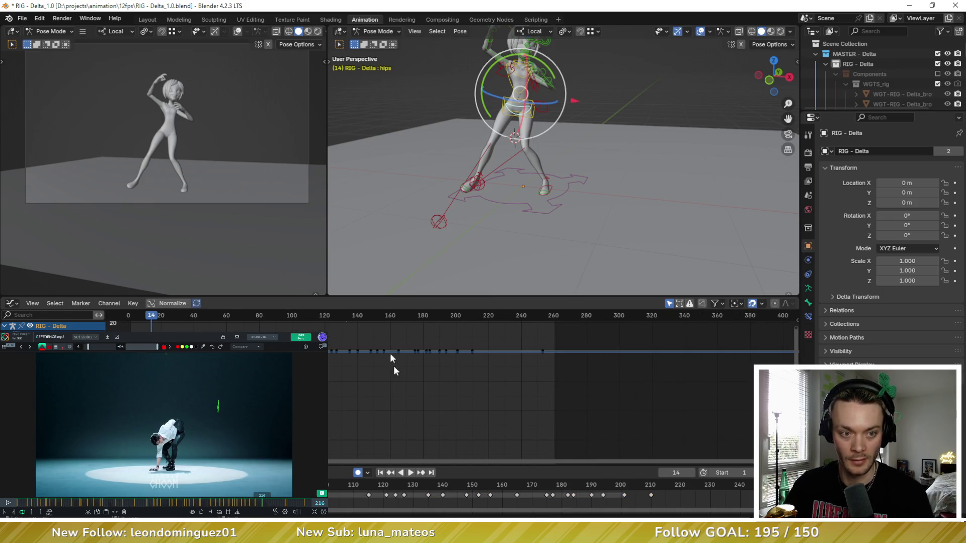
pyautogui.click(134, 318)
# Play the dance through the scene camera in the enlarged view, then return to the layout
pyautogui.hotkey('ctrl', 'space')
pyautogui.scroll(2, 537, 263)
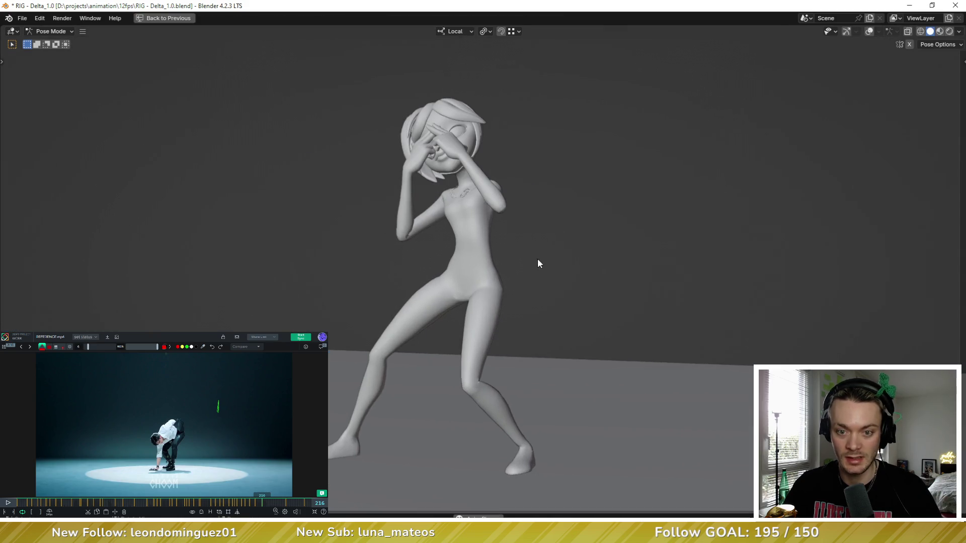
pyautogui.press('KP_0')
pyautogui.press('space')
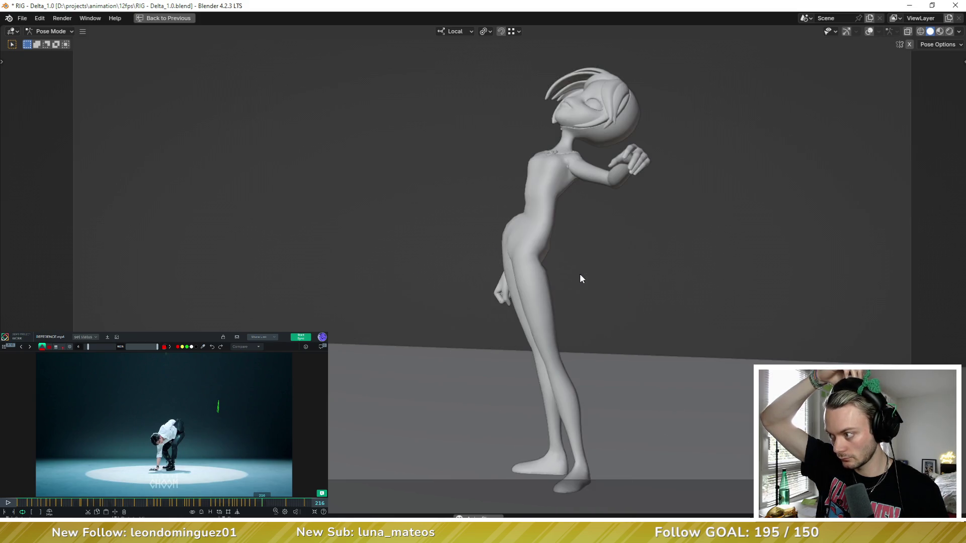
pyautogui.press('space')
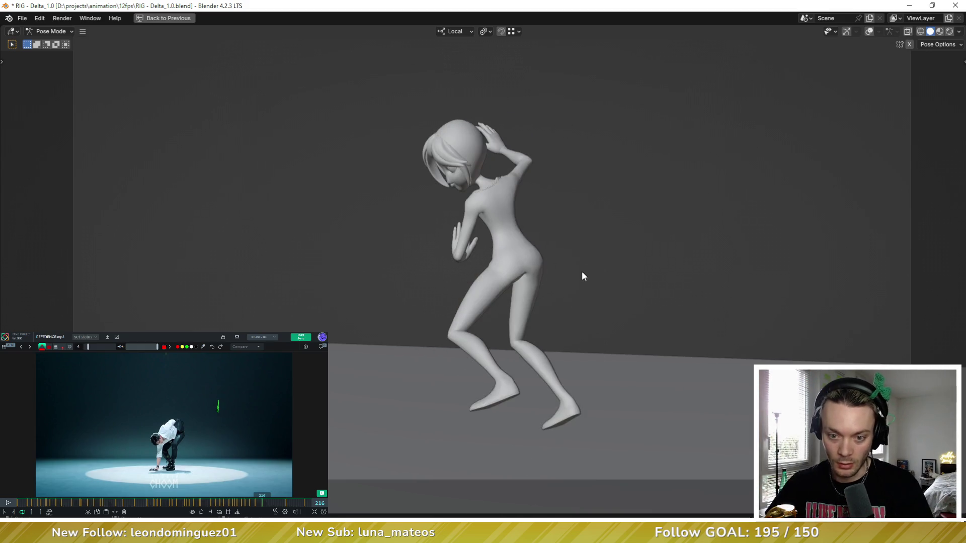
pyautogui.hotkey('ctrl', 'space')
# Select every bone, frame all their curves and jump to the floor pose at frame 210
pyautogui.moveTo(543, 193); pyautogui.dragTo(555, 189, button='middle')
pyautogui.press('a')
pyautogui.press('Home')
pyautogui.click(510, 314)
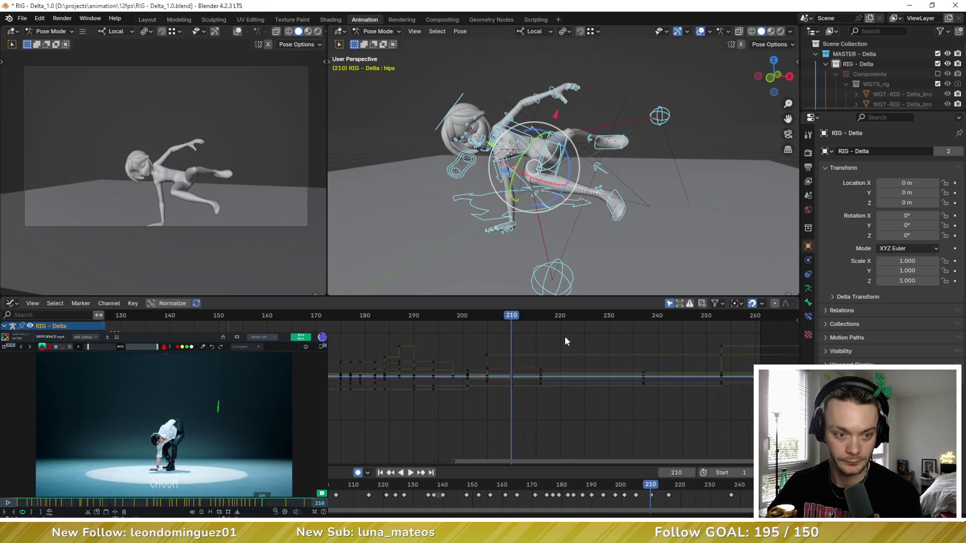
# Clear all transforms on the posed bones at frame 216 via Pose > Clear Transform > All
pyautogui.click(541, 315)
pyautogui.moveTo(579, 200)
pyautogui.mouseDown(button='middle')
pyautogui.moveTo(579, 144)
pyautogui.moveTo(505, 90)
pyautogui.mouseUp(button='middle')
pyautogui.click(459, 31)
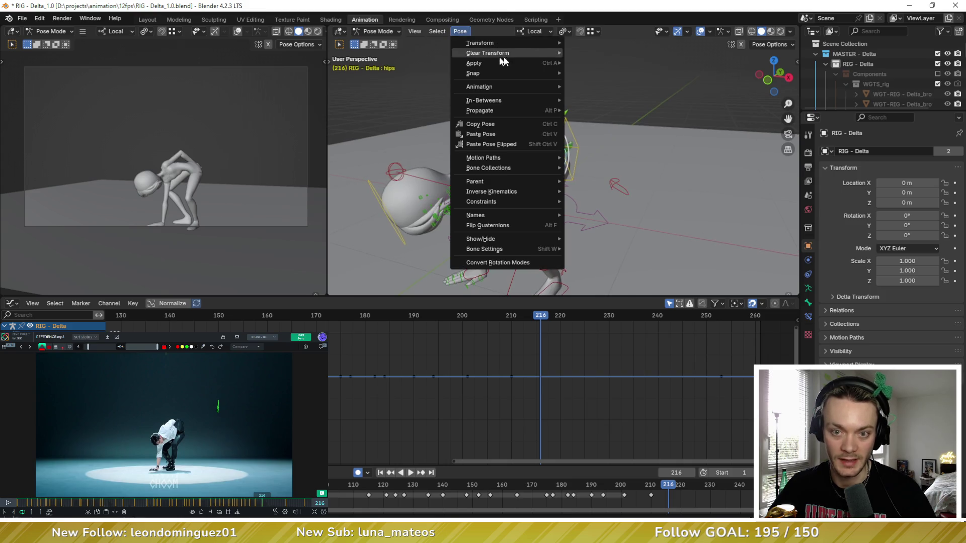
pyautogui.moveTo(488, 53)
pyautogui.click(631, 52)
pyautogui.moveTo(600, 205); pyautogui.dragTo(551, 180, button='middle')
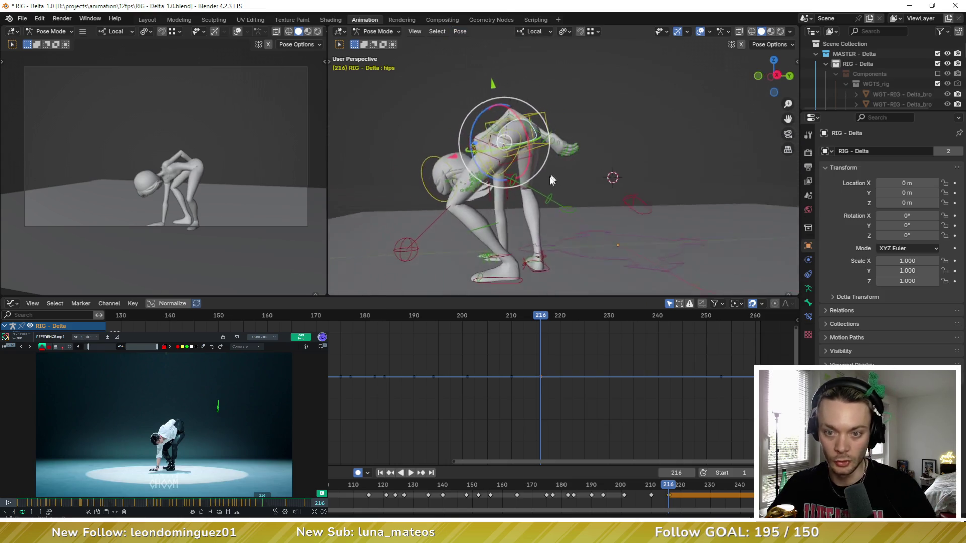
# Compare frames 210 and 216, select all bones and move the timeline back to frame 158
pyautogui.press('Down')
pyautogui.press('Up')
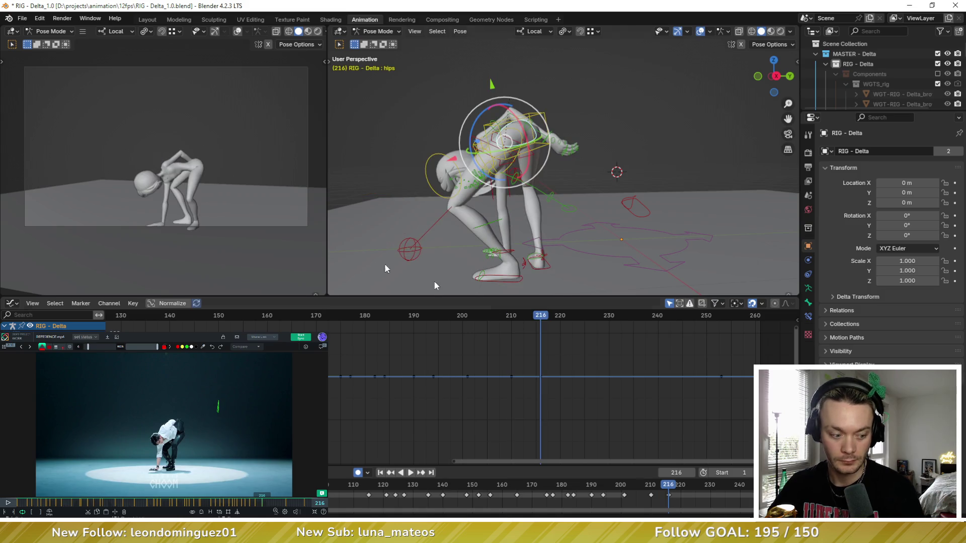
pyautogui.scroll(-2, 220, 179)
pyautogui.scroll(1, 195, 164)
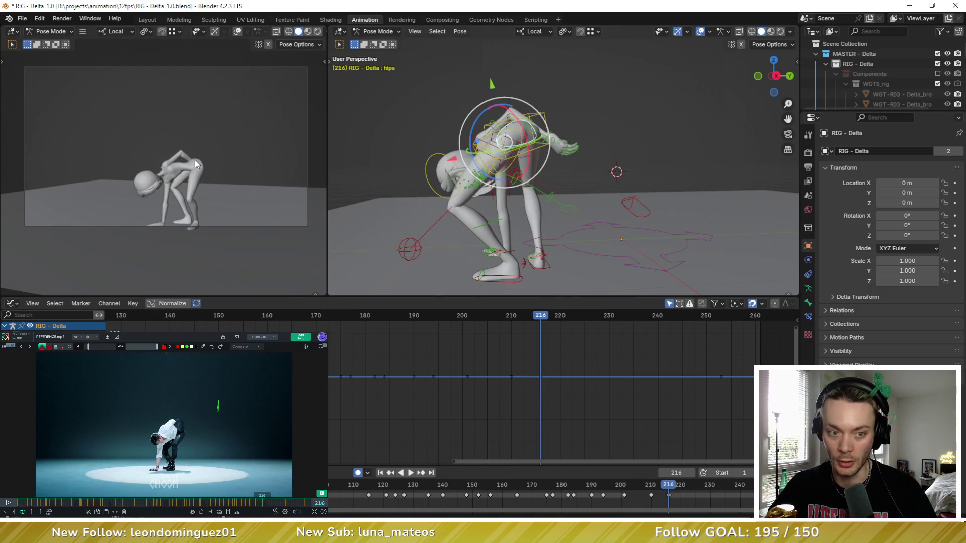
pyautogui.hotkey('ctrl', 'space')
pyautogui.hotkey('ctrl', 'space')
pyautogui.scroll(-2, 460, 167)
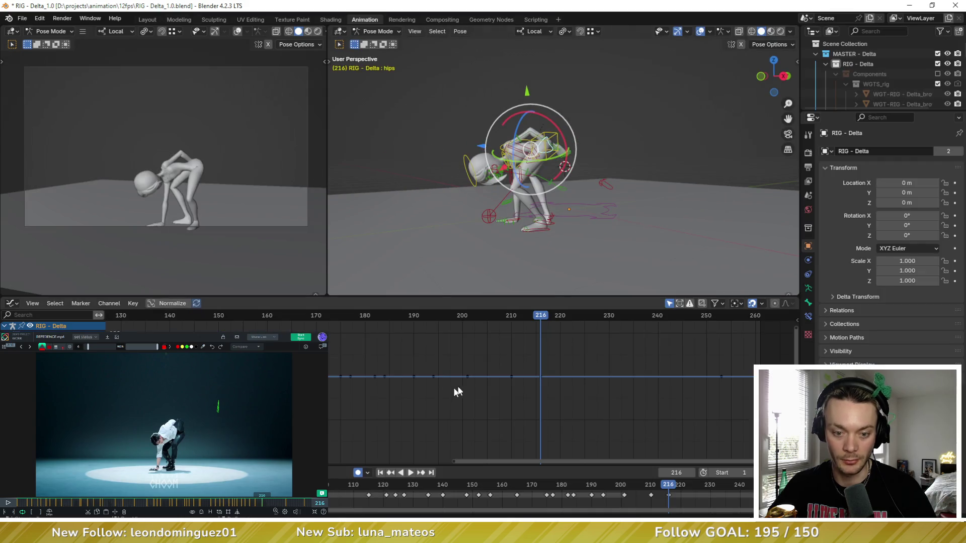
pyautogui.scroll(-3, 453, 385)
pyautogui.press('a')
pyautogui.scroll(-2, 431, 388)
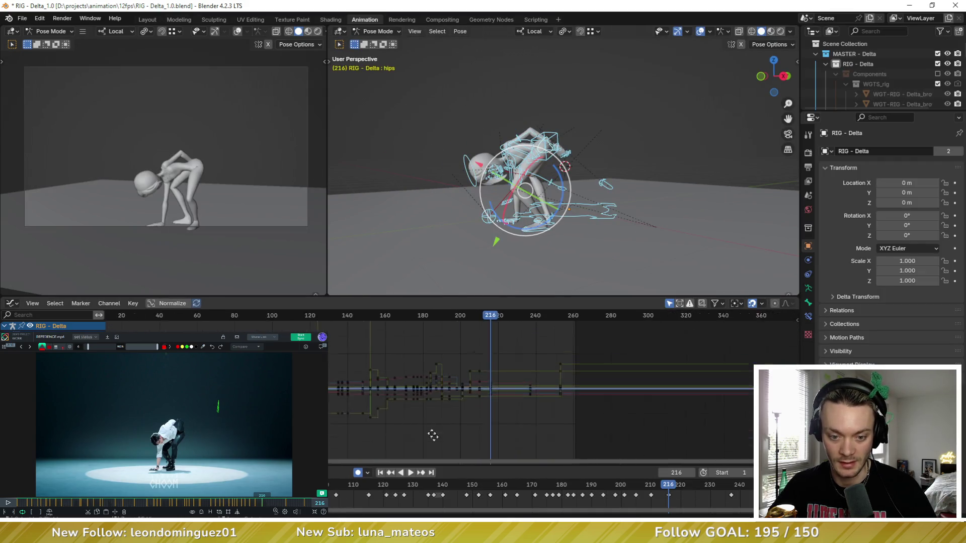
pyautogui.moveTo(448, 317); pyautogui.dragTo(456, 316)
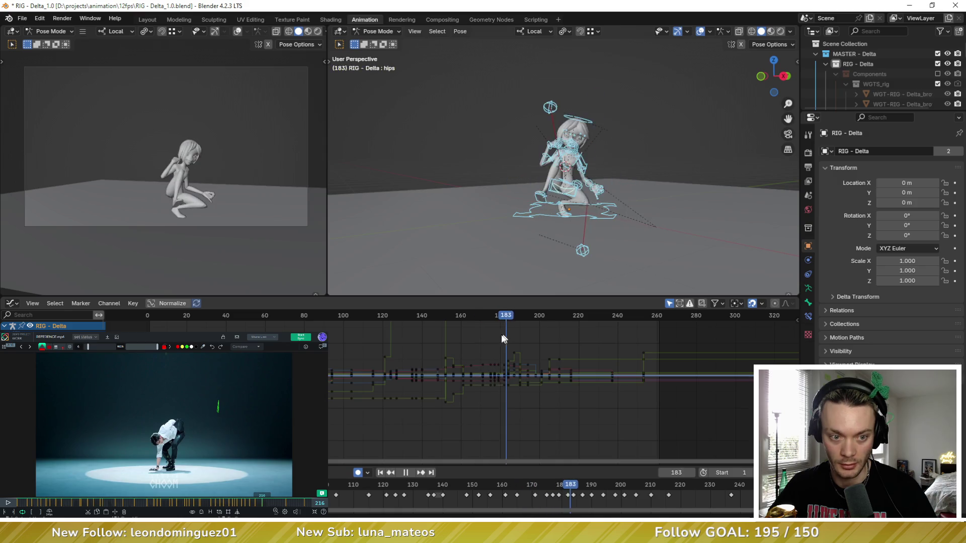
# Play the dance full-size in the camera view with Material Preview shading, then restore the layout
pyautogui.hotkey('ctrl', 'space')
pyautogui.scroll(1, 312, 181)
pyautogui.scroll(2, 464, 230)
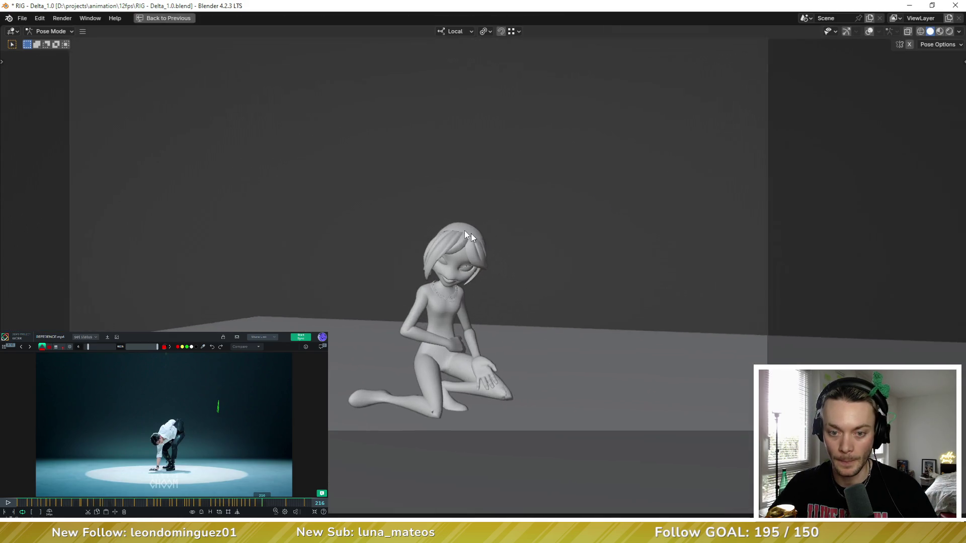
pyautogui.scroll(2, 507, 244)
pyautogui.press('space')
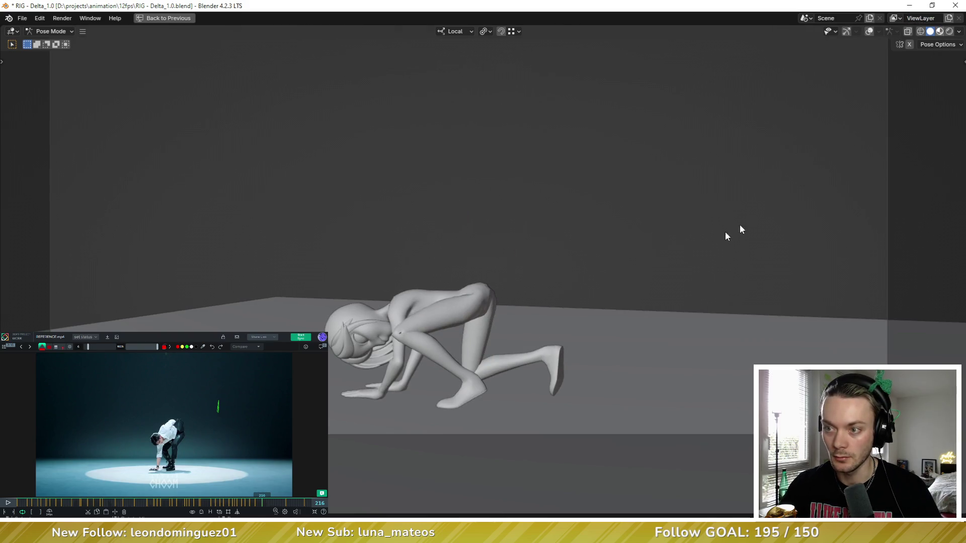
pyautogui.press('z')
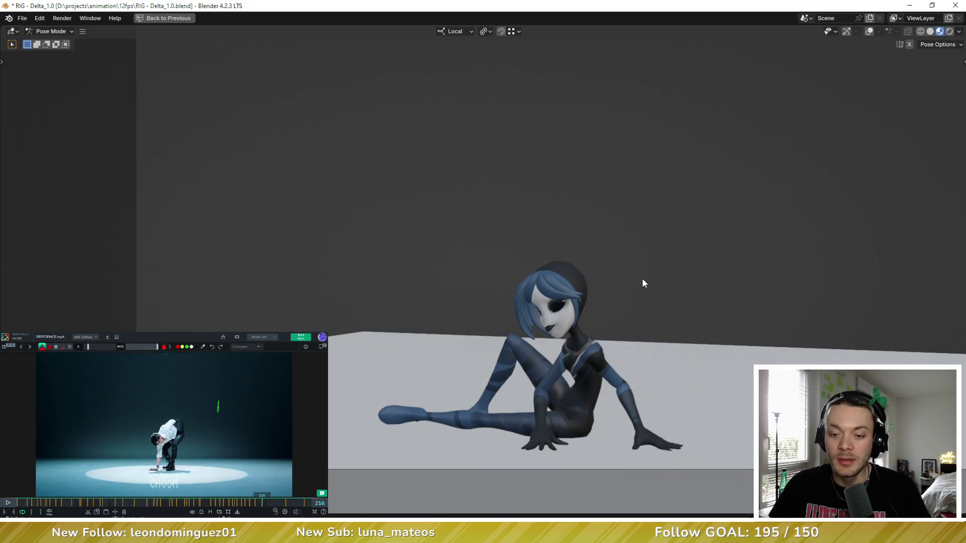
pyautogui.hotkey('ctrl', 'alt', 'space')
# With all bones selected, play the dance through and stop on the bent-over pose at frame 222
pyautogui.press('a')
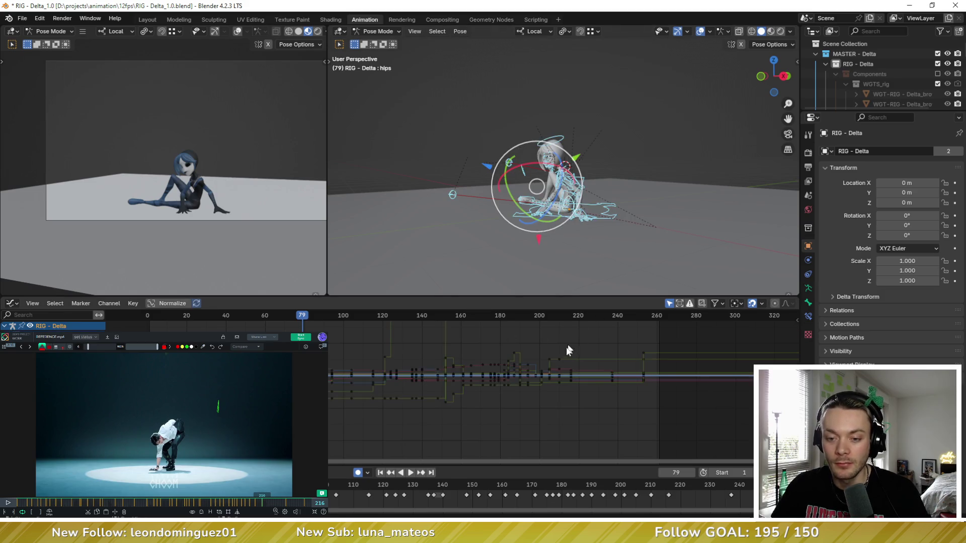
pyautogui.press('space')
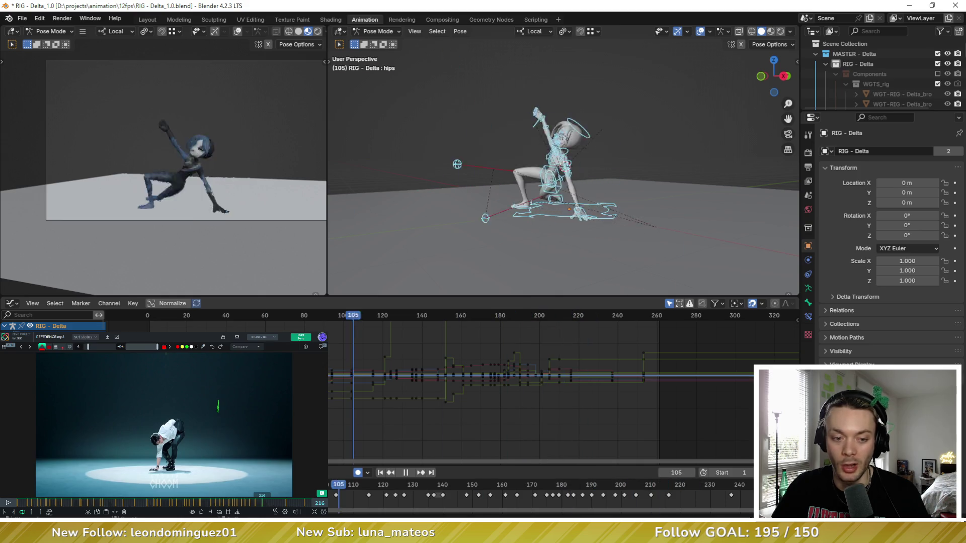
pyautogui.moveTo(461, 368); pyautogui.dragTo(582, 364)
pyautogui.press('space')
pyautogui.moveTo(596, 344); pyautogui.dragTo(585, 346, button='middle')
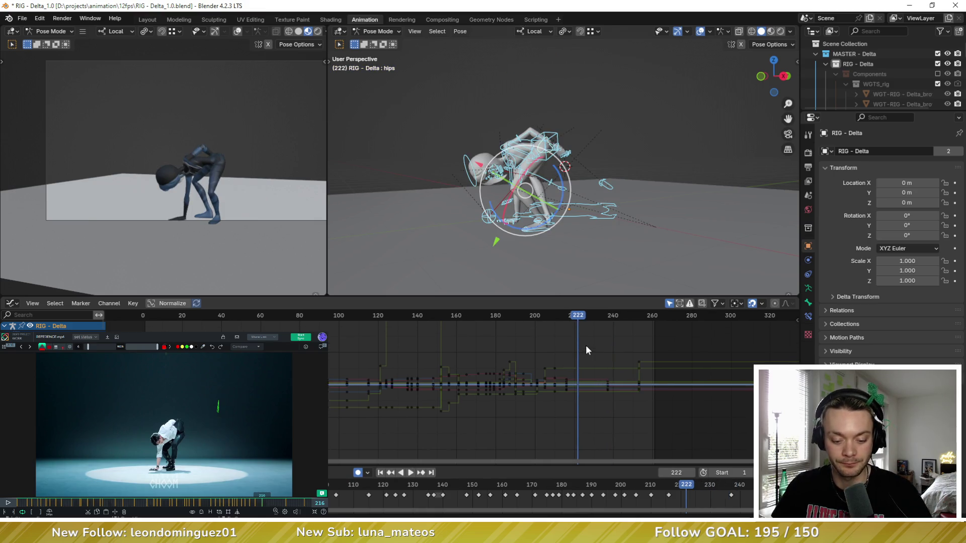